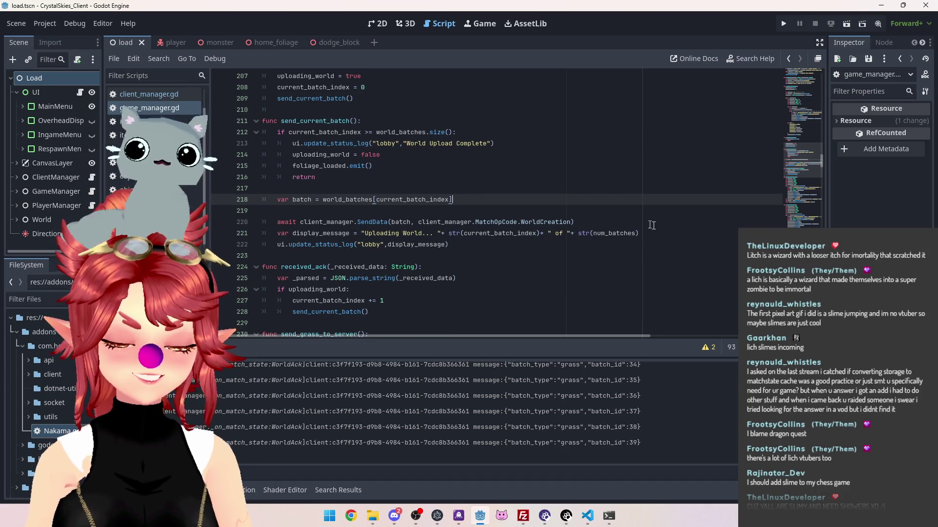
Inspect the status log and uploading_world lines (214–222) in the lobby-join code.
scroll(578, 207, "down", 2)
left_click(513, 182)
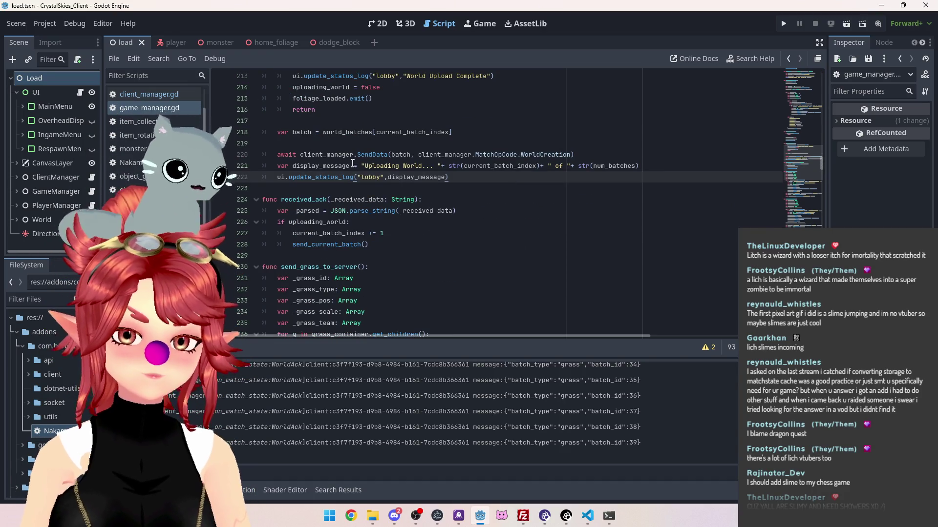
scroll(415, 168, "up", 1)
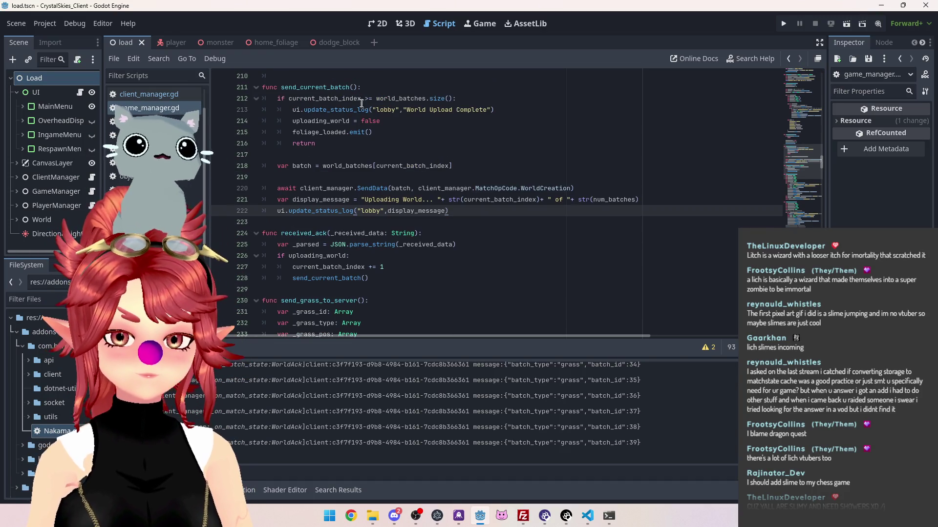
left_click(464, 150)
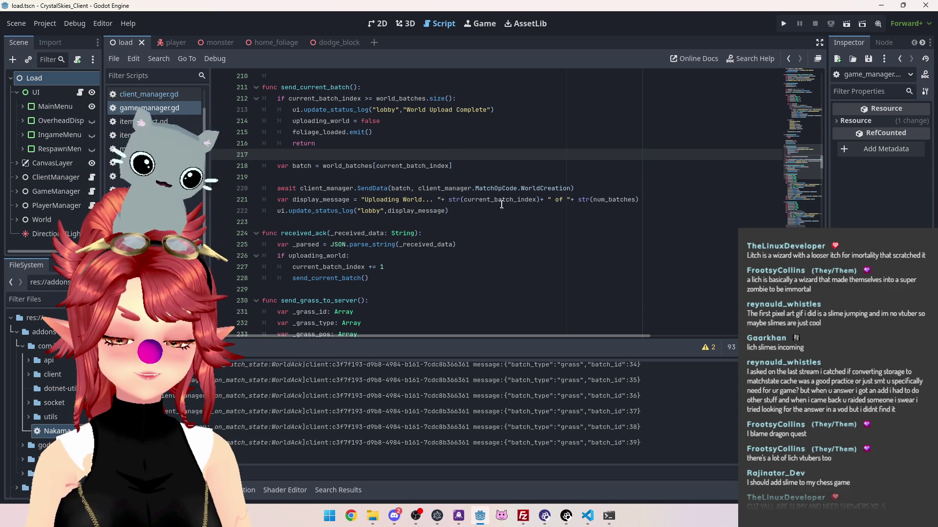
mouse_move(331, 103)
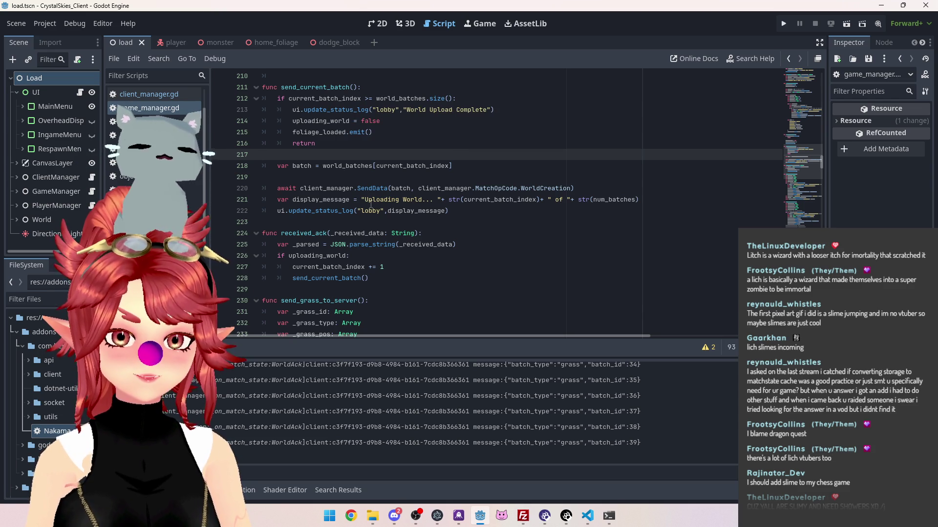
left_click(452, 207)
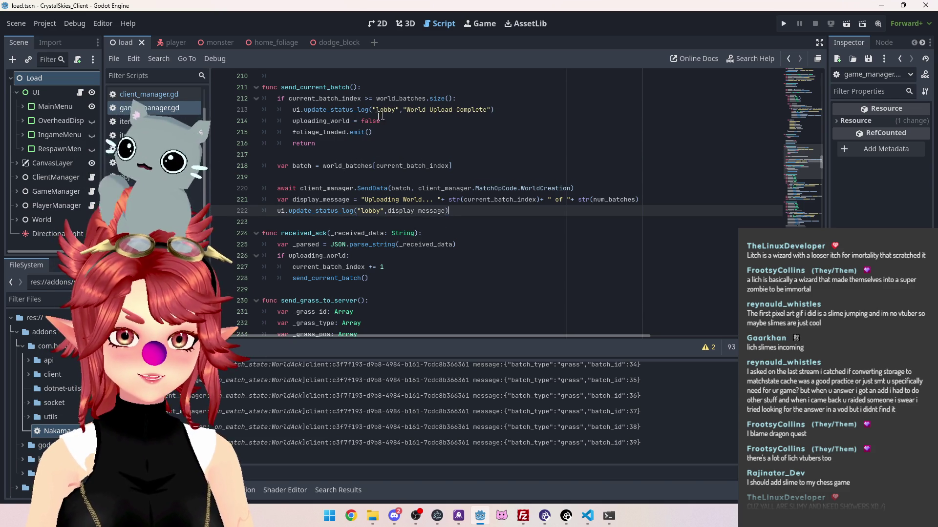
mouse_move(380, 118)
left_mouse_down()
mouse_move(292, 121)
mouse_move(296, 132)
mouse_move(377, 130)
left_mouse_up()
left_click(344, 121)
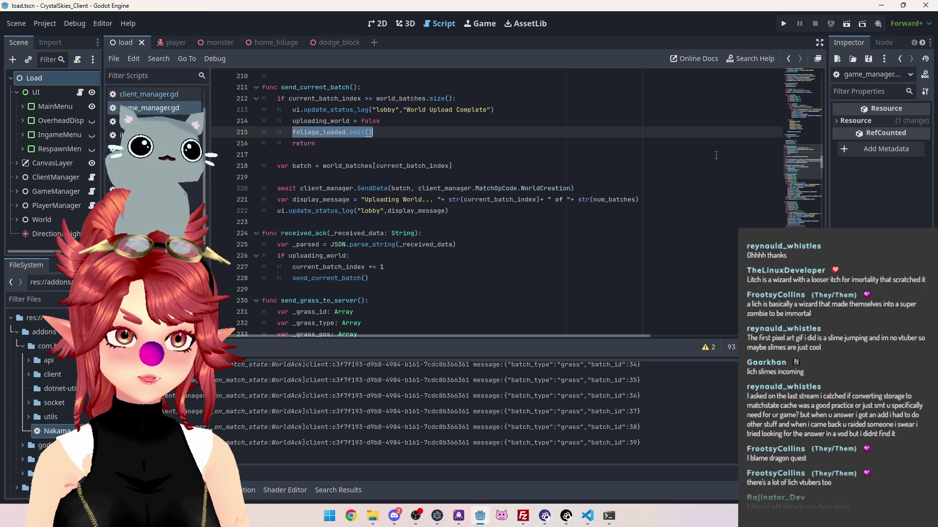
mouse_move(822, 162)
left_mouse_down()
mouse_move(817, 86)
mouse_move(813, 213)
mouse_move(812, 201)
left_mouse_up()
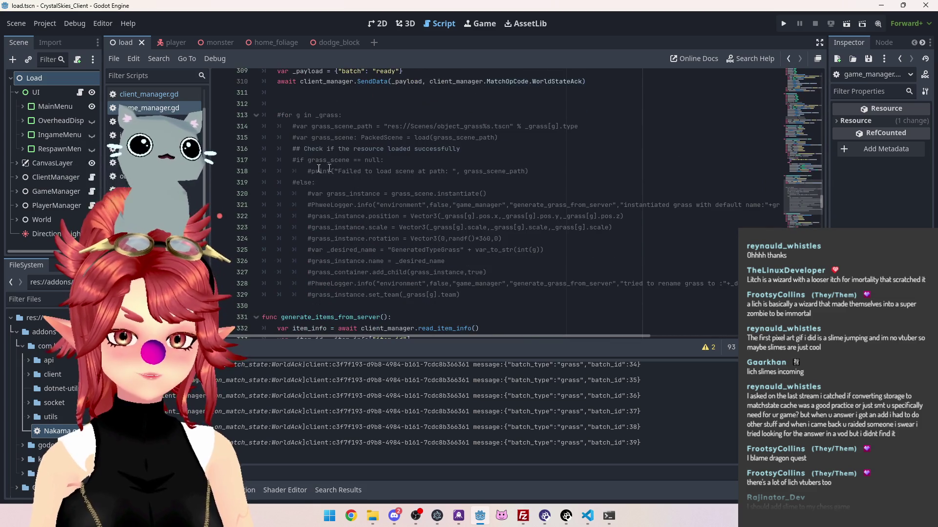
Follow join_lobby_async from client_manager.gd to the lobby_join definition in game_manager.gd.
left_click(152, 94)
key("alt+Left")
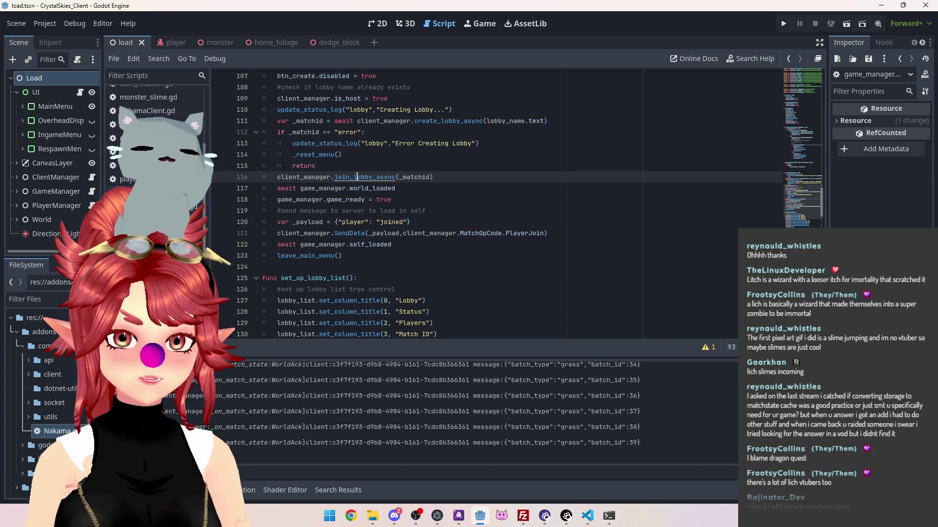
left_click(356, 177, "ctrl")
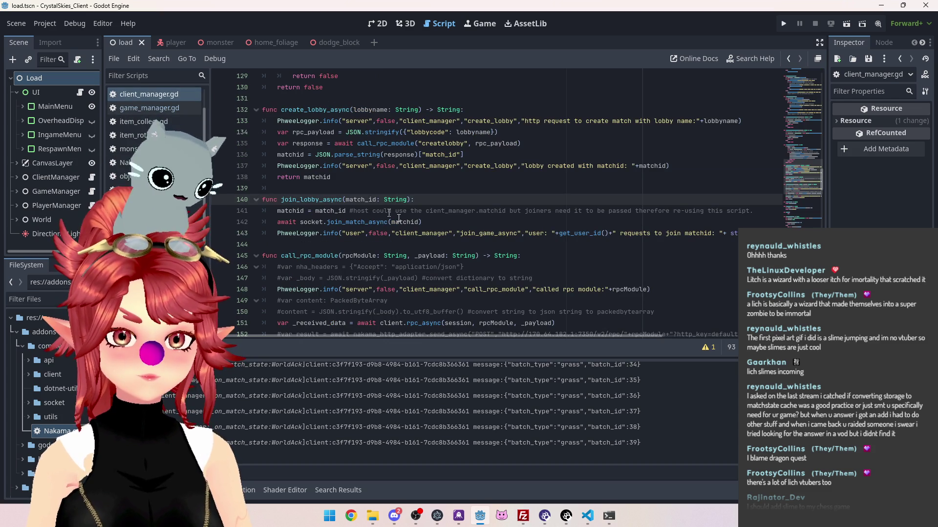
scroll(819, 173, "down", 20)
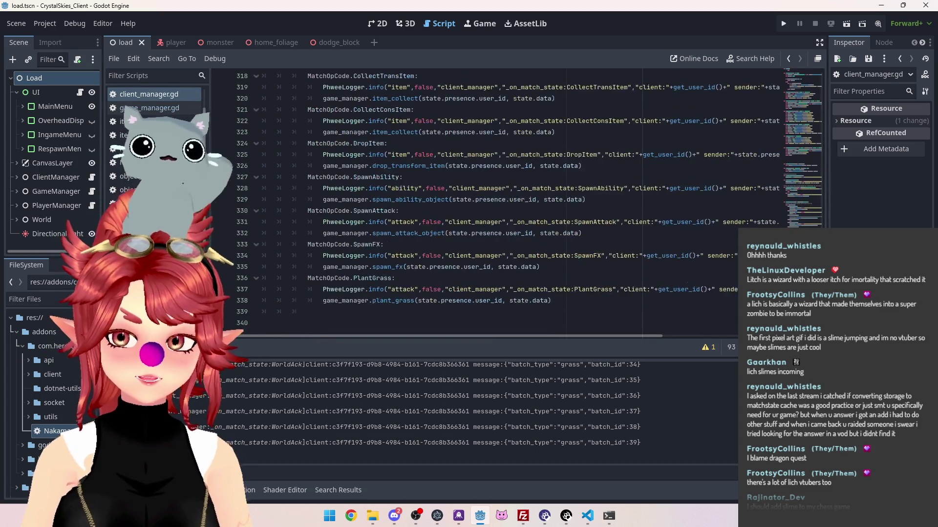
scroll(412, 213, "up", 2)
scroll(412, 213, "up", 10)
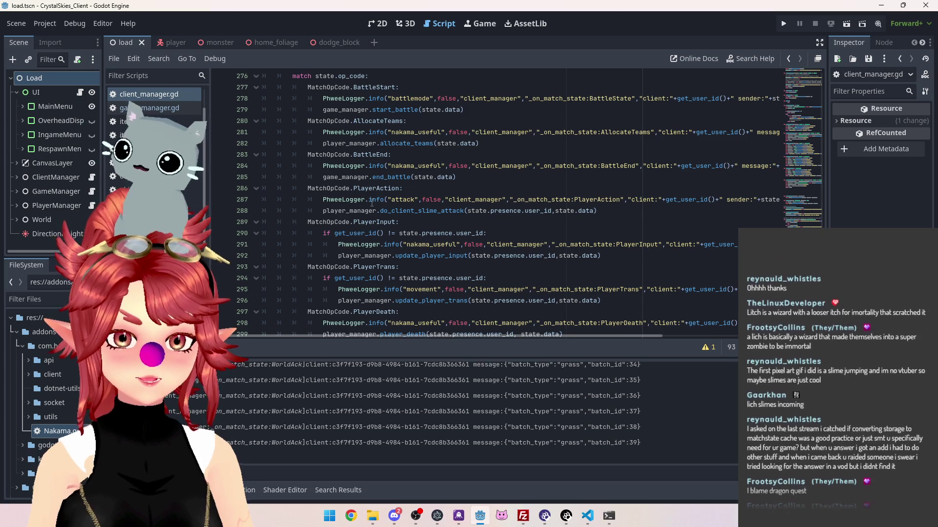
scroll(371, 127, "up", 3)
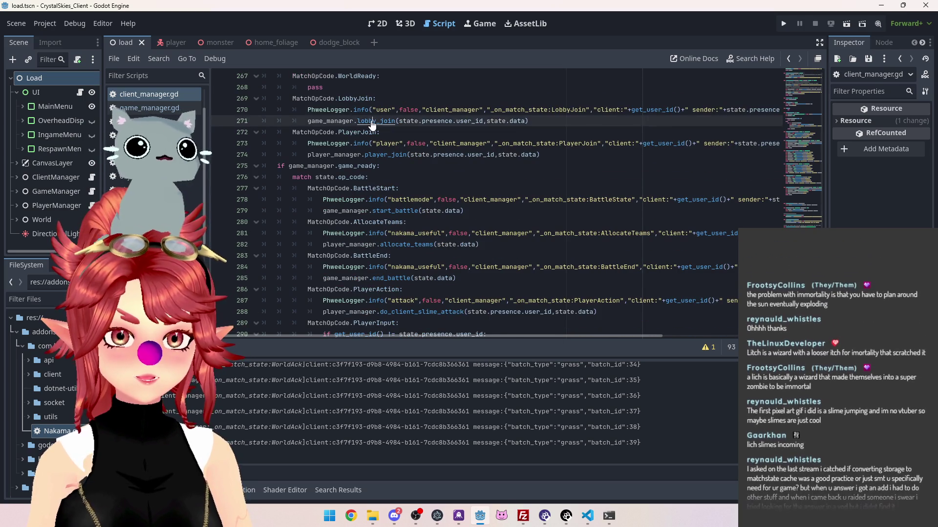
left_click(372, 122, "ctrl")
scroll(367, 198, "down", 4)
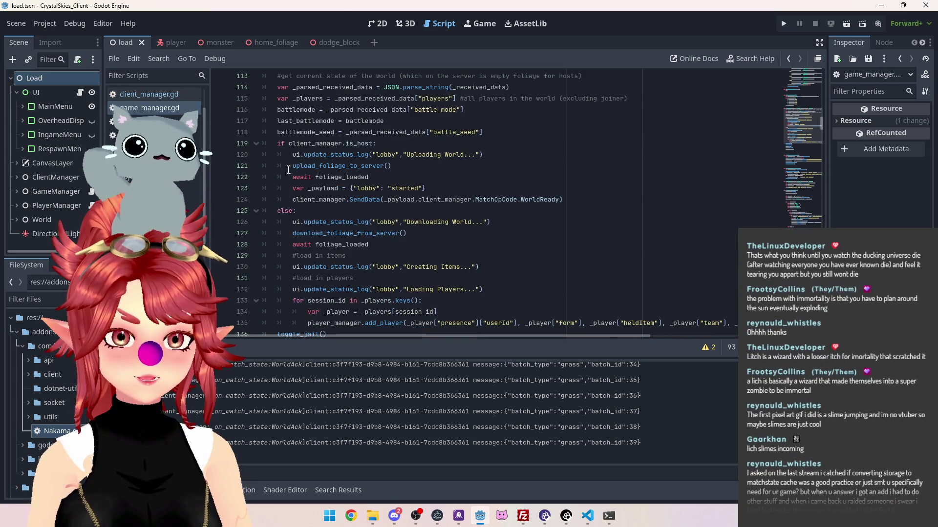
Highlight the upload_foliage_to_server call and both await foliage_loaded lines (121, 122, 128).
scroll(387, 171, "down", 1)
left_click_drag(294, 211, 369, 210)
left_click_drag(293, 143, 373, 145)
left_click_drag(292, 132, 410, 132)
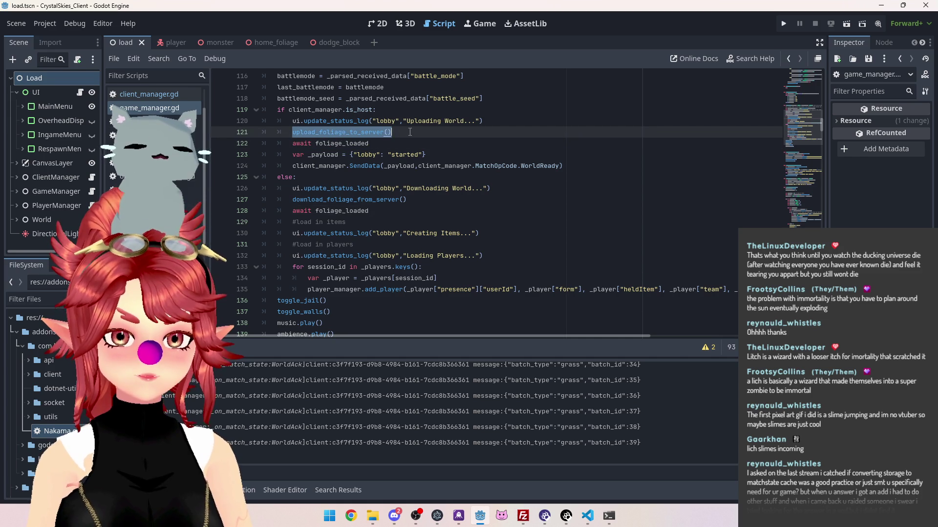
key("Down")
left_click_drag(292, 145, 394, 145)
left_click_drag(369, 211, 293, 211)
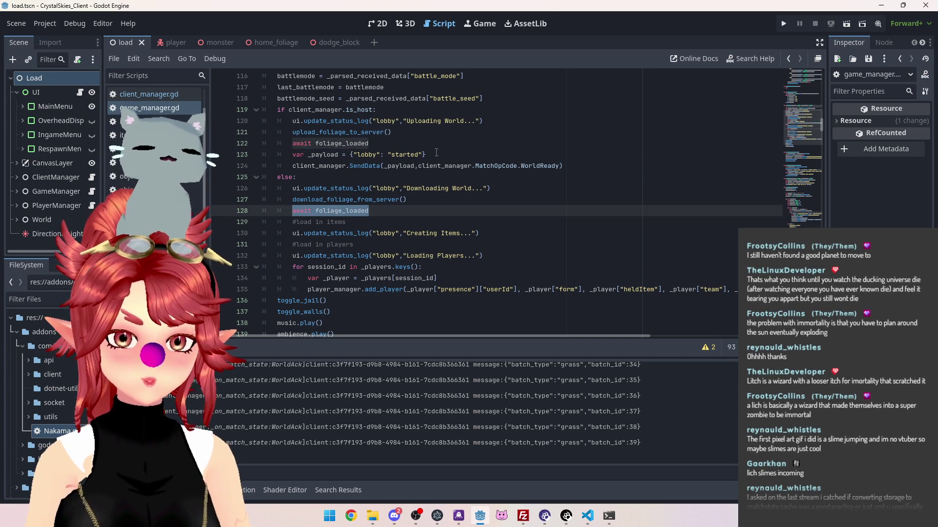
Select the WorldReady payload and send lines 123–124.
left_click(438, 154)
left_click_drag(293, 154, 581, 165)
left_click(387, 139)
left_click_drag(292, 154, 601, 170)
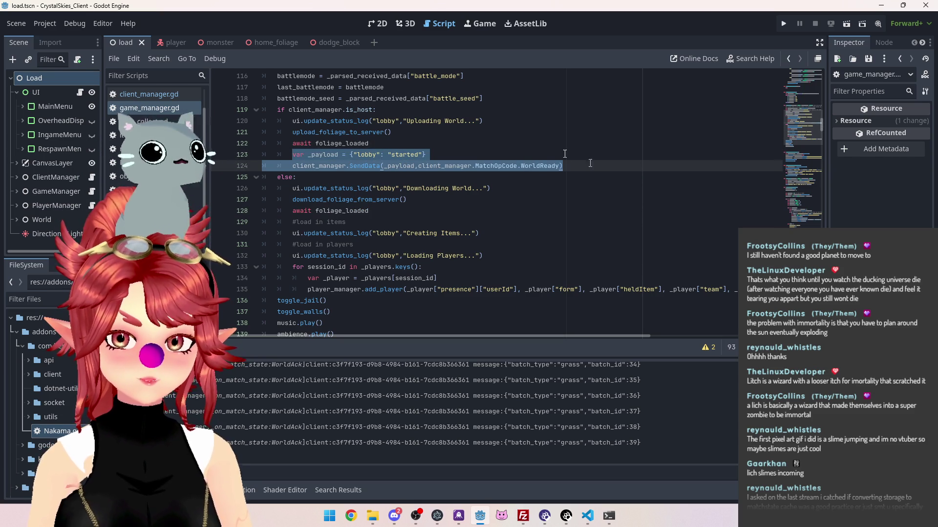
Check the lobby started and ran matchLeave entries in the server log, then return to Godot.
mouse_move(608, 516)
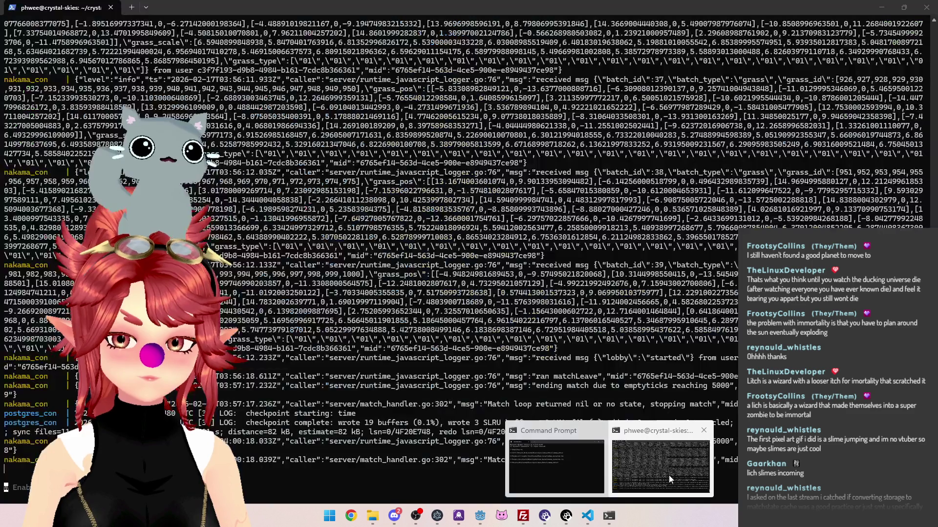
left_click(670, 476)
left_click_drag(532, 359, 737, 359)
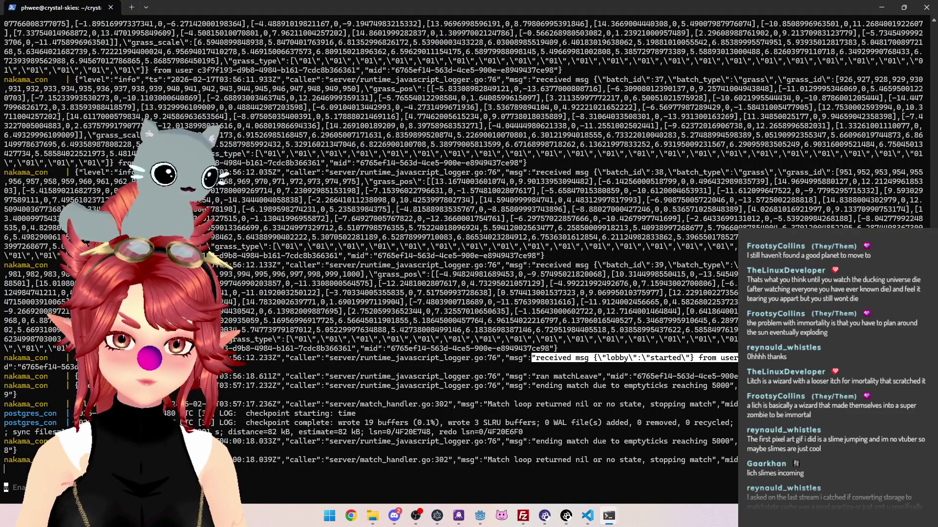
mouse_move(532, 377)
left_mouse_down()
mouse_move(693, 395)
mouse_move(735, 388)
left_mouse_up()
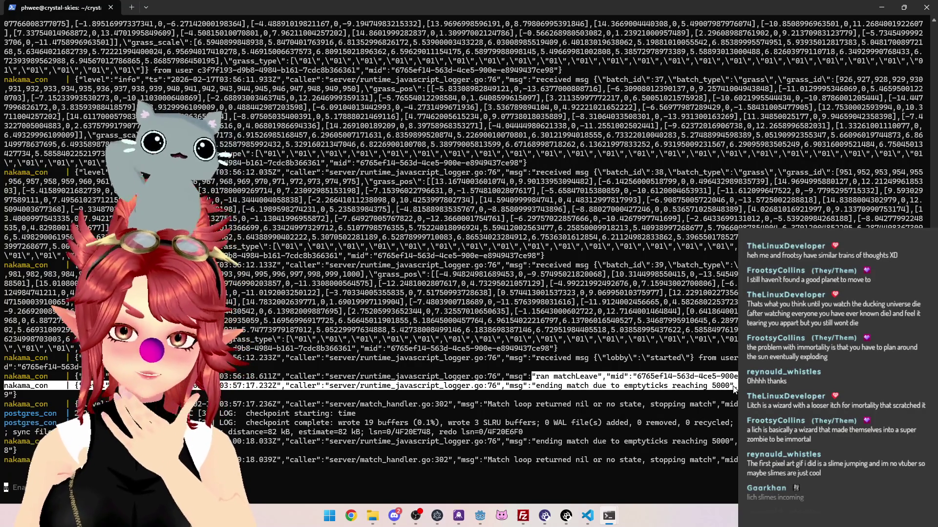
left_click(480, 521)
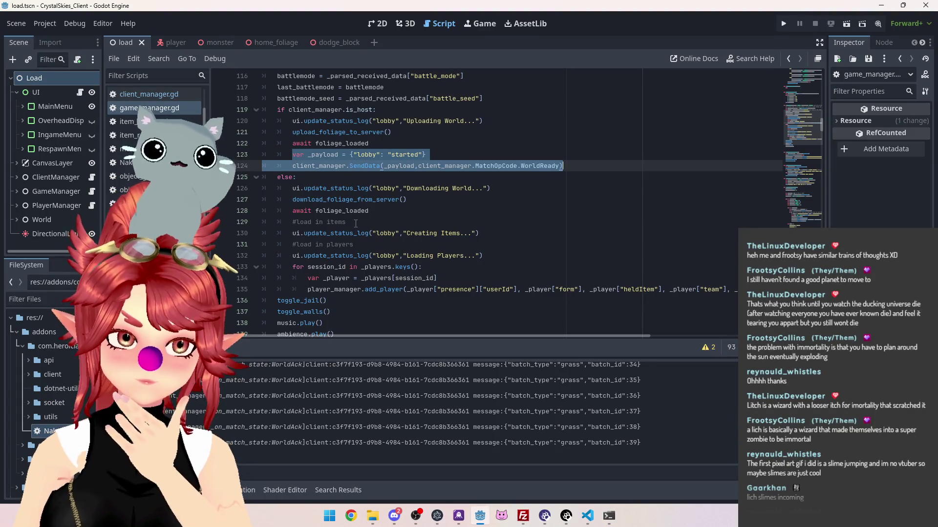
Clear the script selection and save and run the project.
left_click(551, 218)
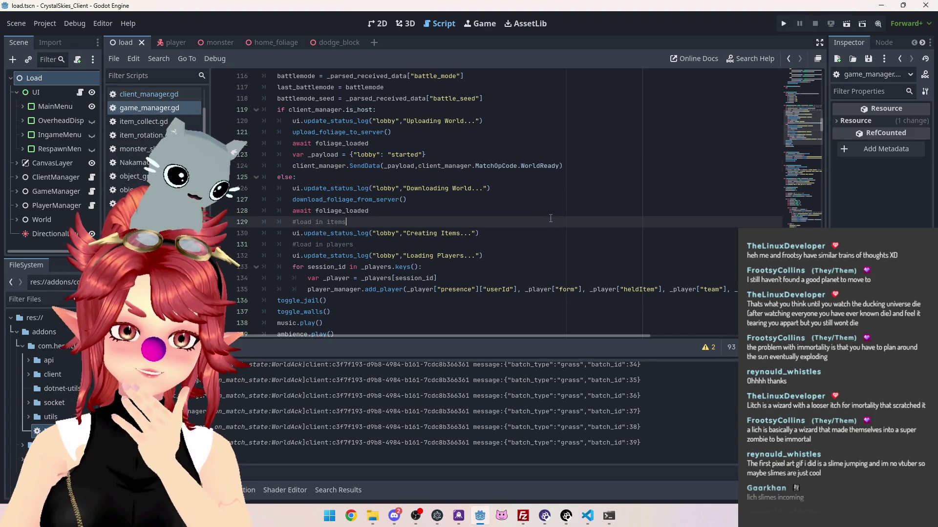
left_click(782, 28)
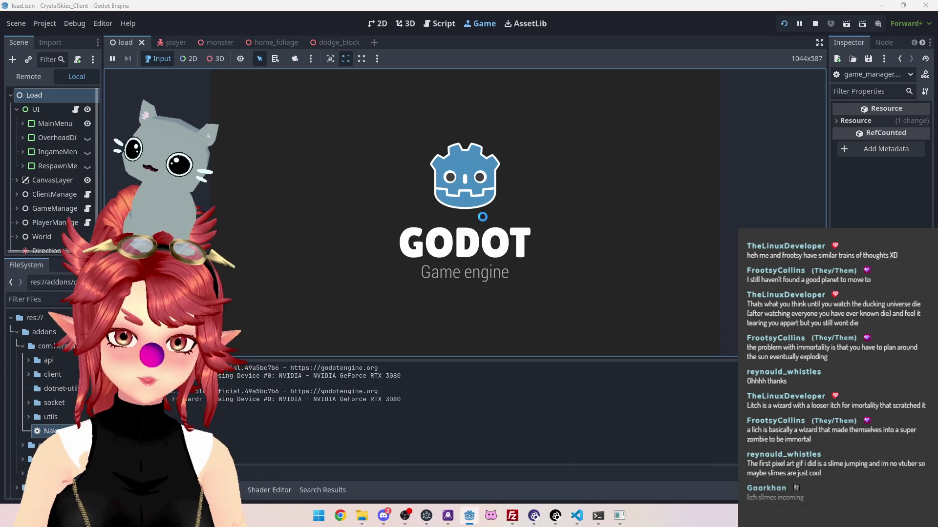
Enter a display name in the game and create a lobby named 'asddd'.
left_click(492, 249)
type("Phwee")
key("Tab")
key("Tab")
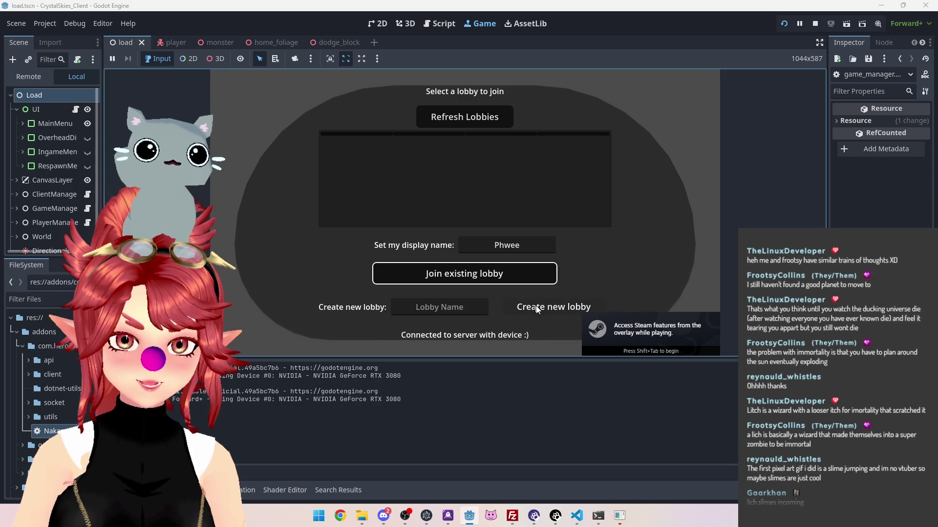
left_click(547, 315)
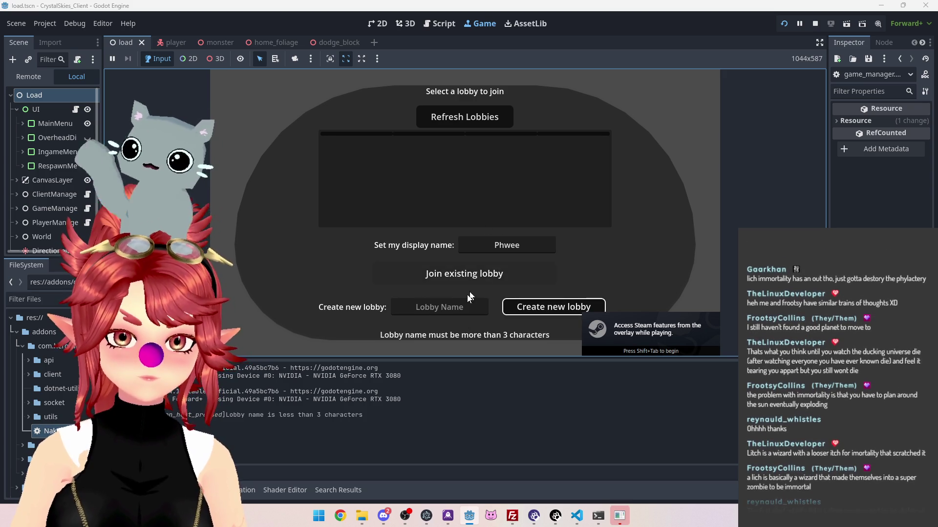
left_click(468, 308)
type("asddd")
left_click(551, 309)
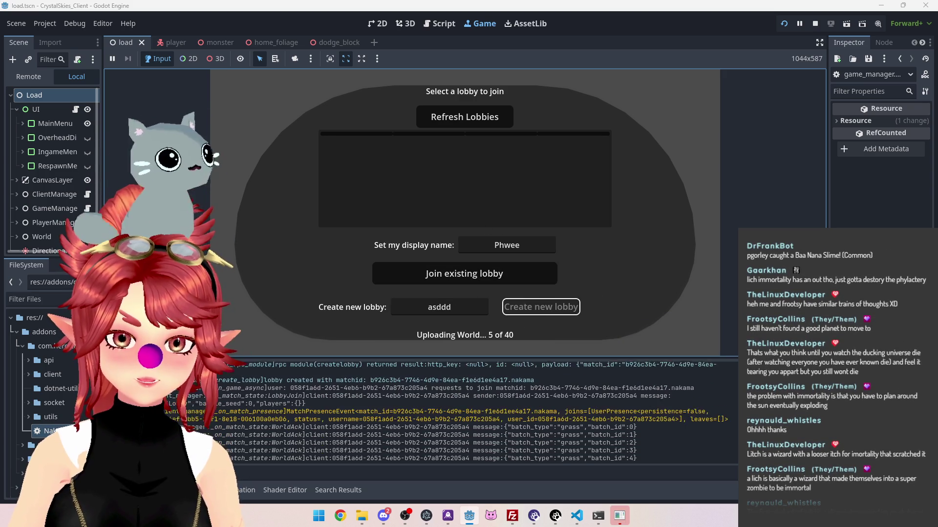
Confirm the lobby started message in the server log, stop the game, and return to the script.
mouse_move(598, 516)
left_click(630, 454)
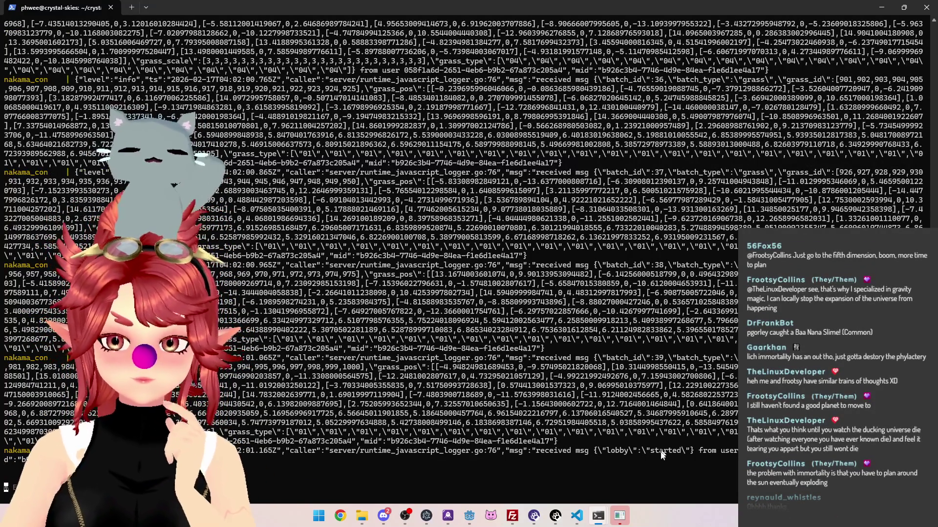
mouse_move(693, 452)
left_mouse_down()
mouse_move(547, 452)
mouse_move(610, 462)
mouse_move(735, 453)
left_mouse_up()
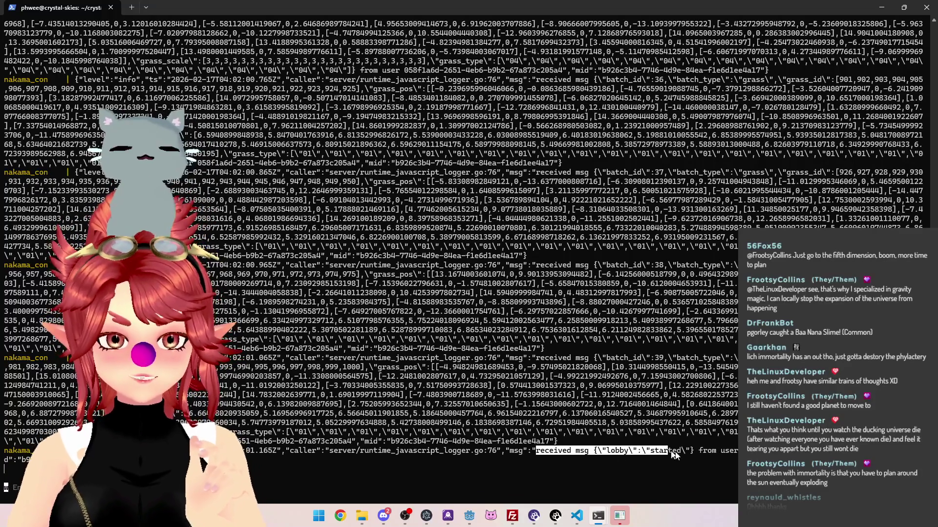
left_click(469, 515)
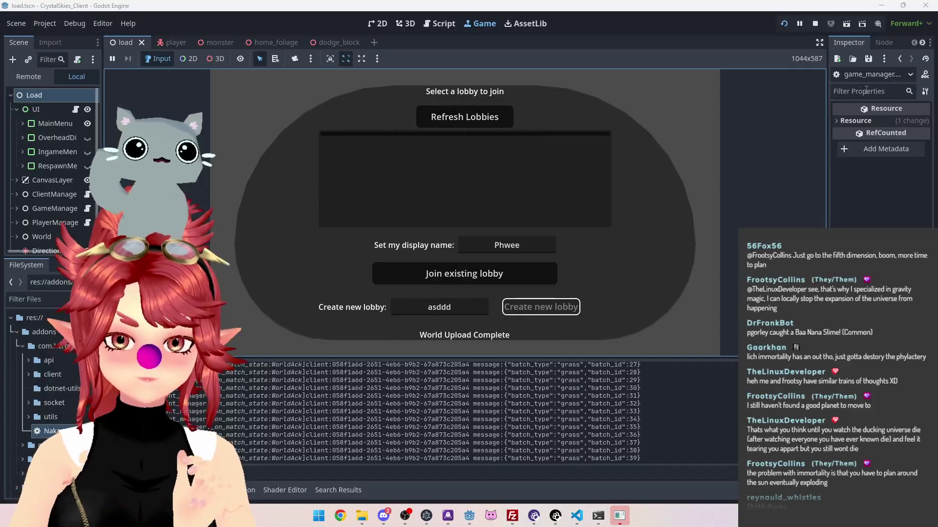
left_click(814, 23)
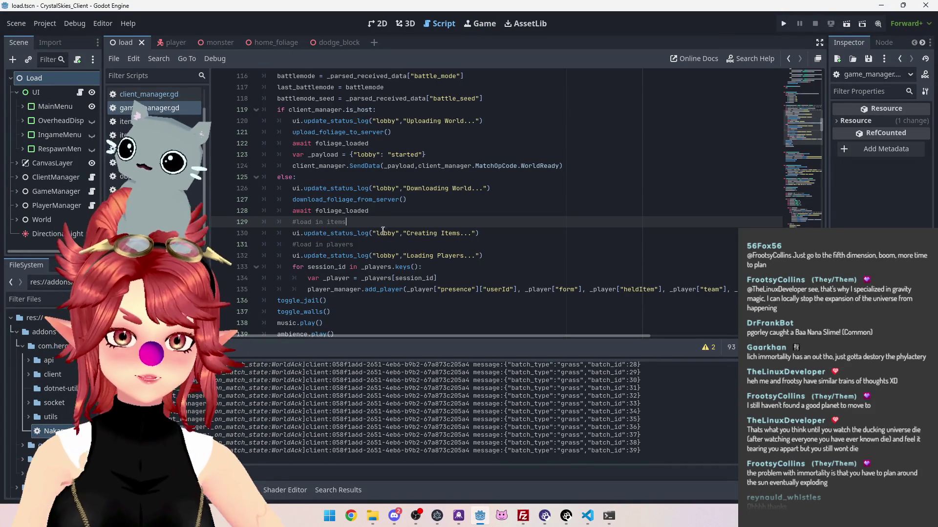
Review the world_loaded await and PlayerJoin SendData lines in load.gd's lobby-creation code.
scroll(395, 254, "down", 1)
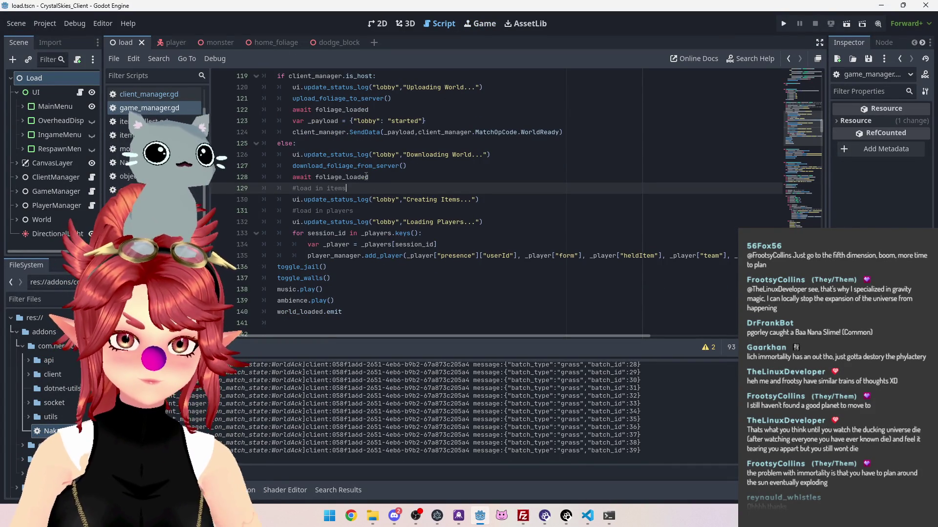
scroll(366, 203, "up", 2)
mouse_move(564, 200)
left_mouse_down()
mouse_move(313, 201)
mouse_move(293, 188)
left_mouse_up()
scroll(316, 208, "down", 2)
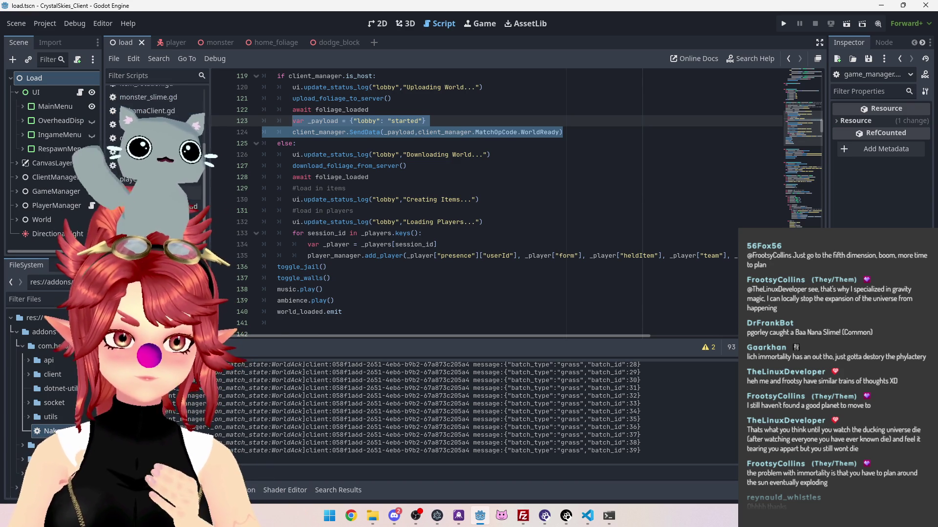
key("alt+Left")
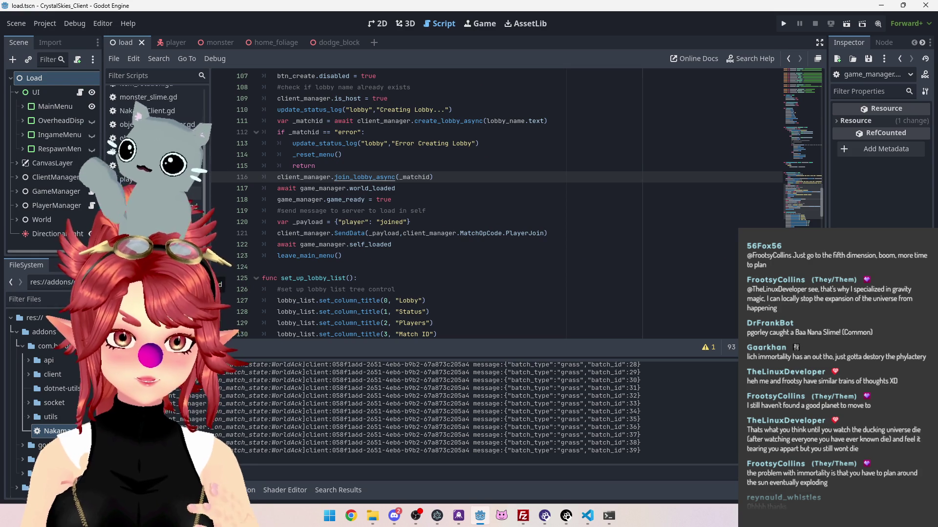
left_click_drag(278, 189, 416, 191)
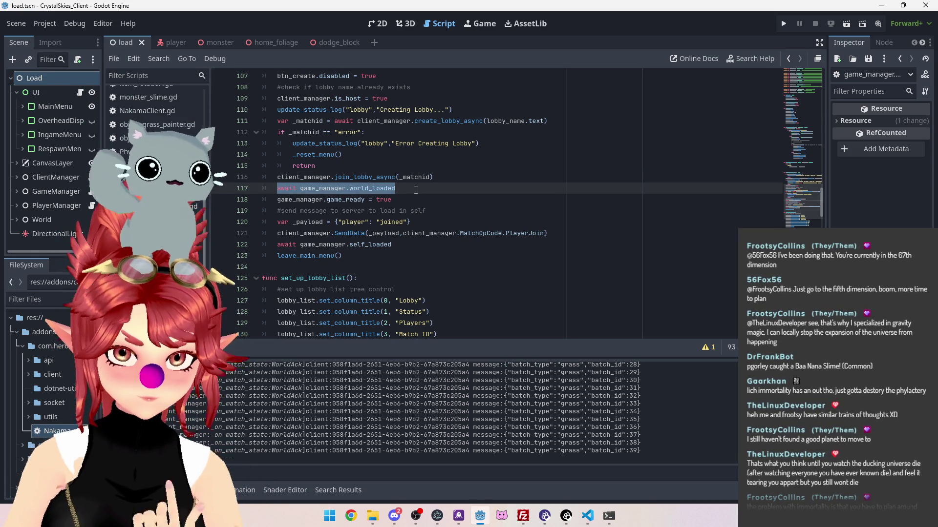
left_click_drag(300, 222, 550, 233)
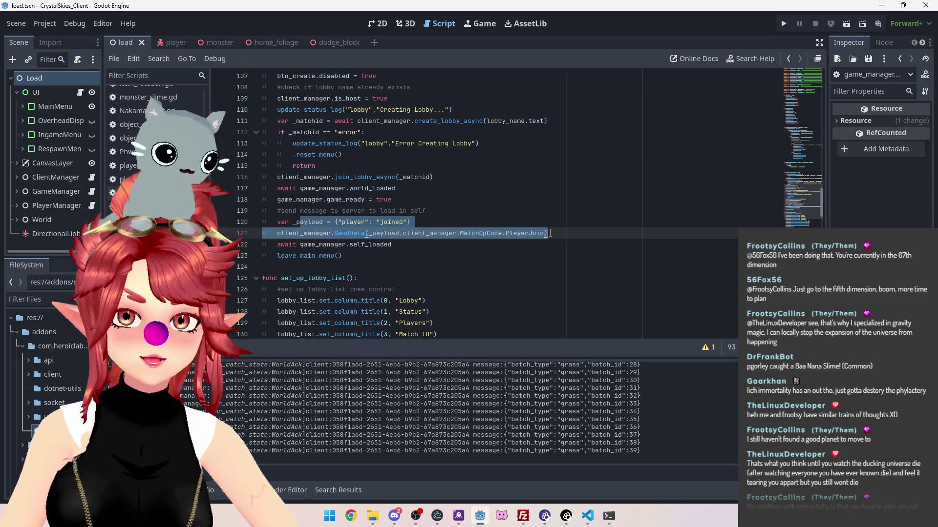
left_click(564, 235)
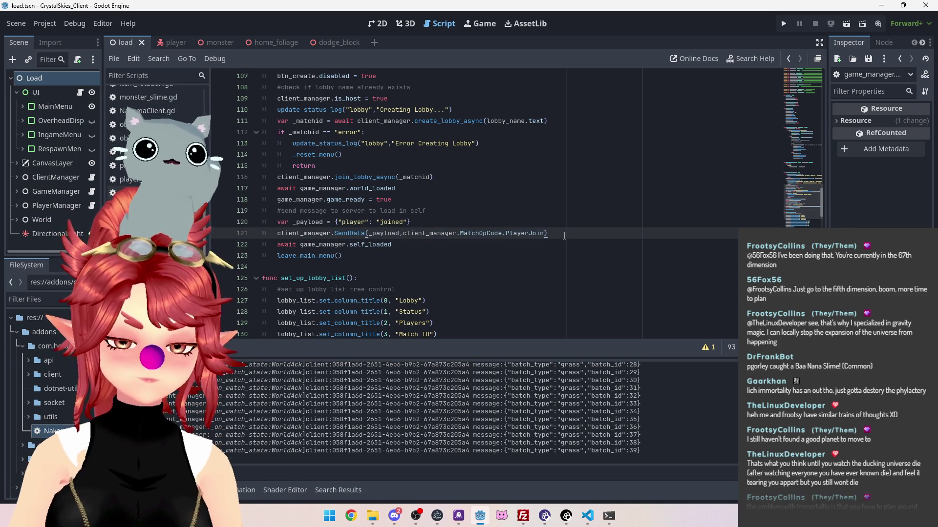
left_click_drag(304, 233, 566, 236)
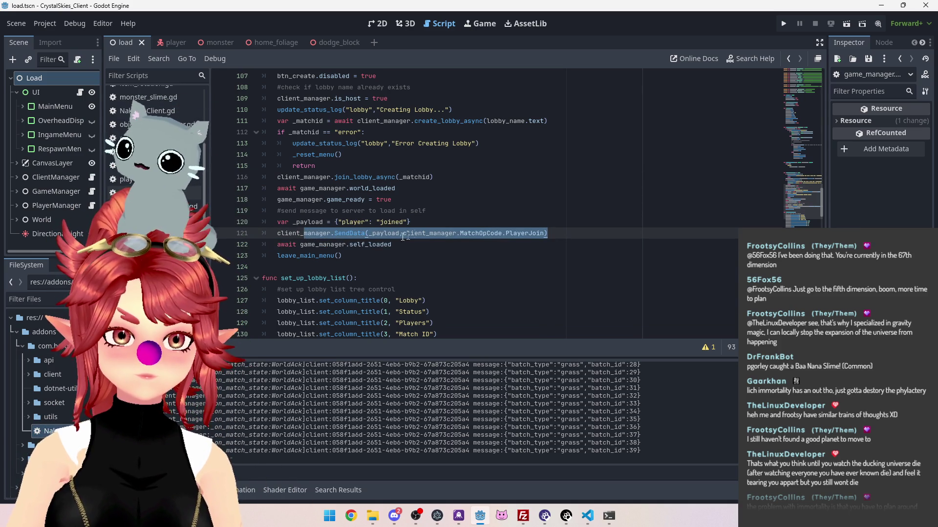
left_click(588, 516)
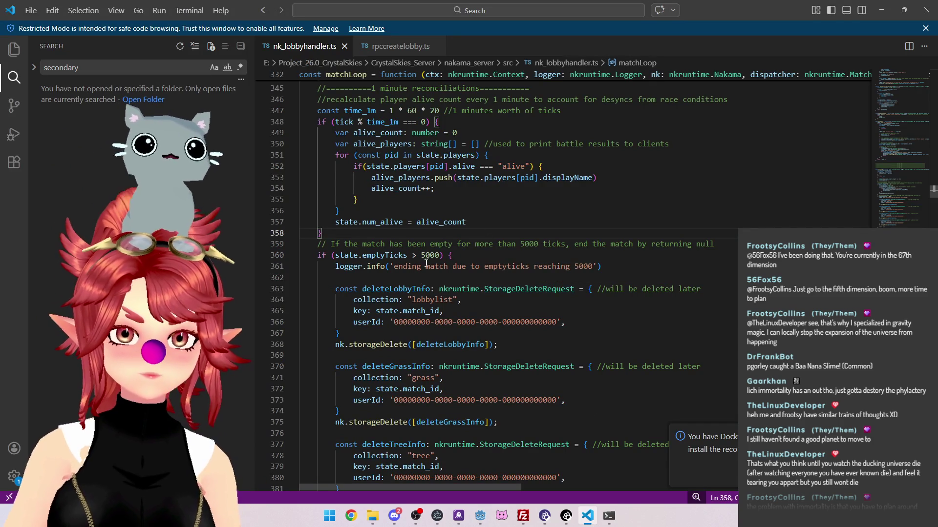
Inspect the PlayerJoin opcode check and received-message log call on lines 437–438 of nk_lobbyhandler.ts.
scroll(476, 275, "down", 4)
scroll(476, 275, "down", 12)
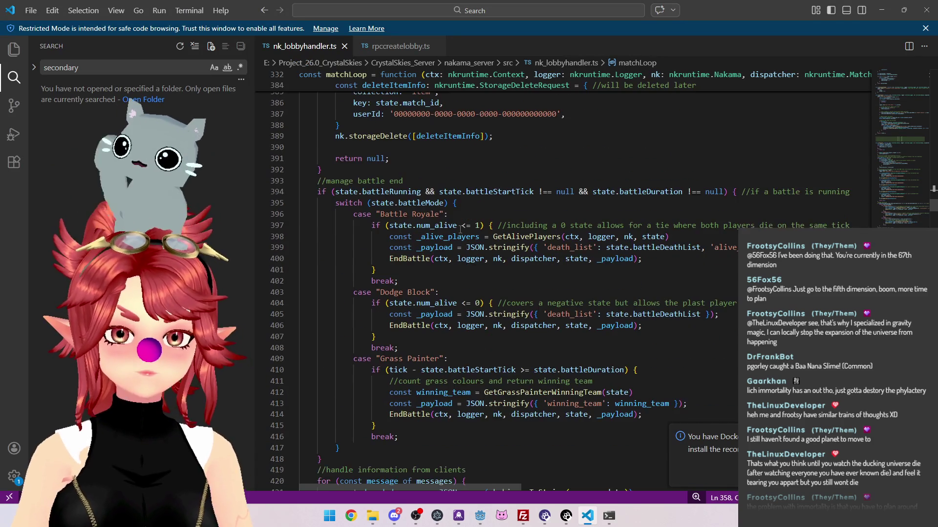
scroll(459, 230, "down", 13)
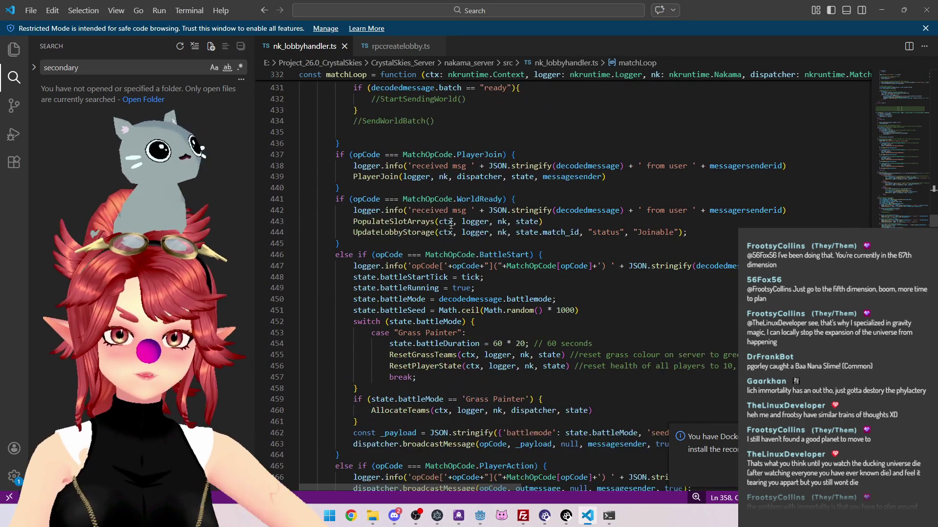
scroll(456, 234, "up", 3)
left_click_drag(517, 254, 341, 258)
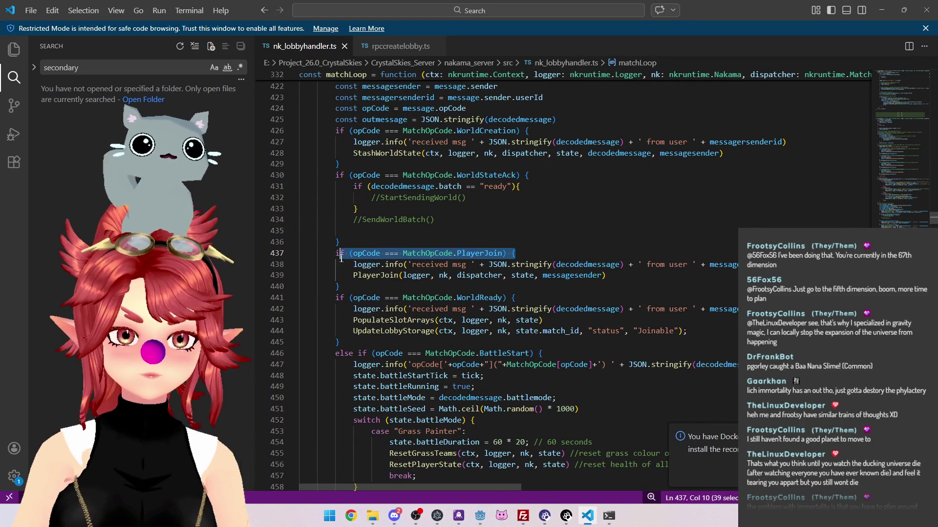
left_click_drag(786, 264, 404, 264)
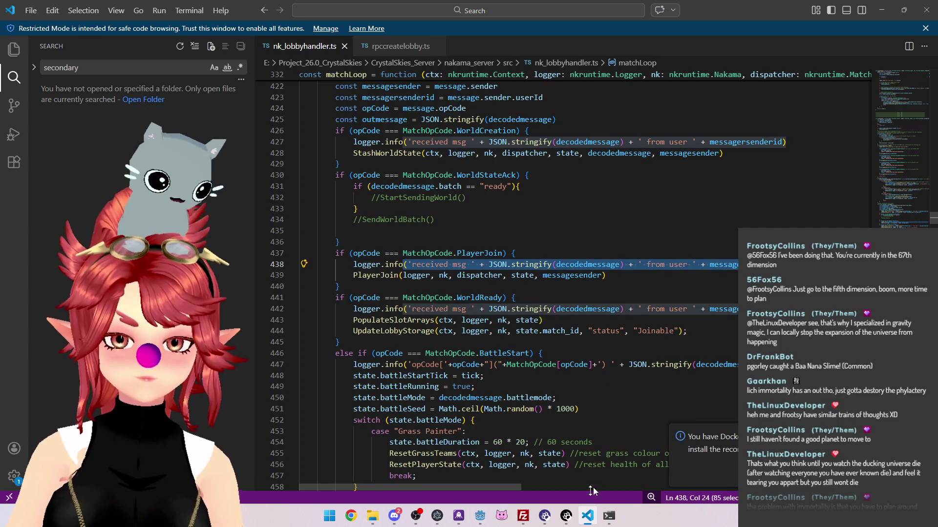
left_click(609, 516)
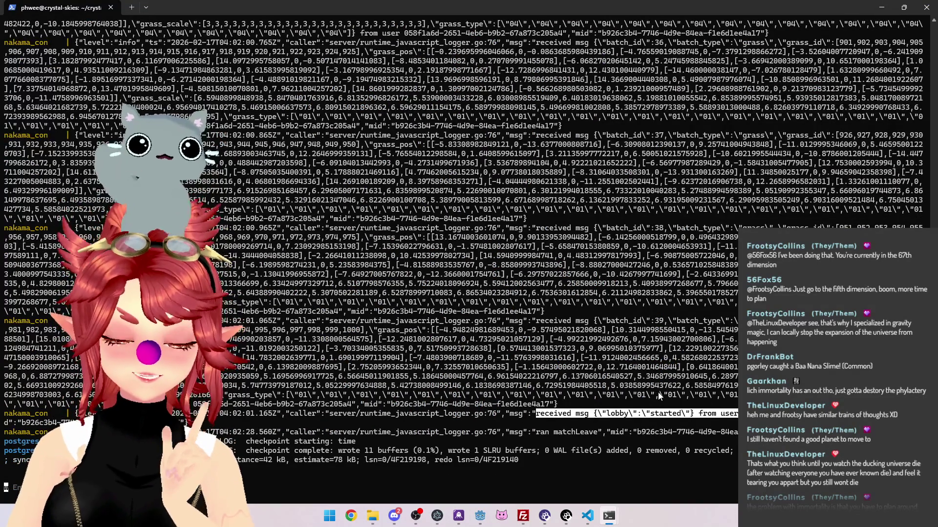
scroll(658, 392, "up", 15)
scroll(712, 419, "up", 15)
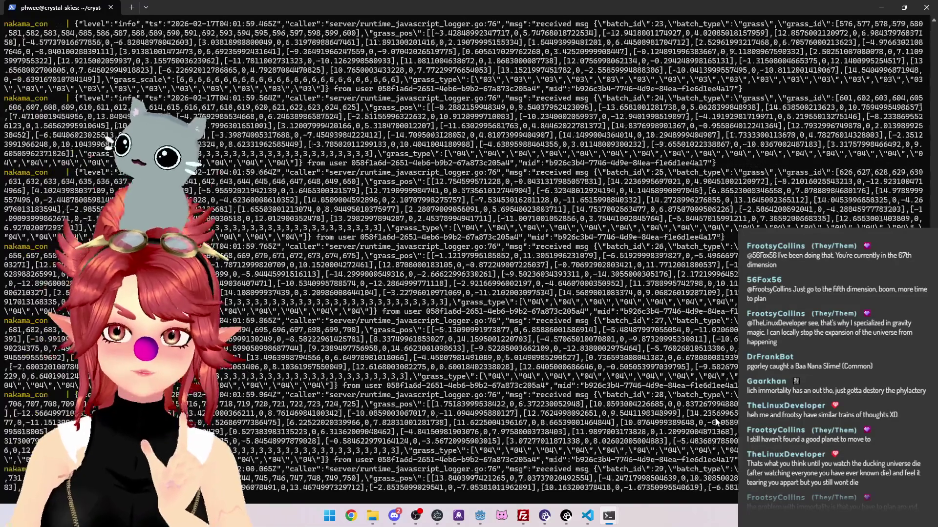
scroll(464, 254, "up", 20)
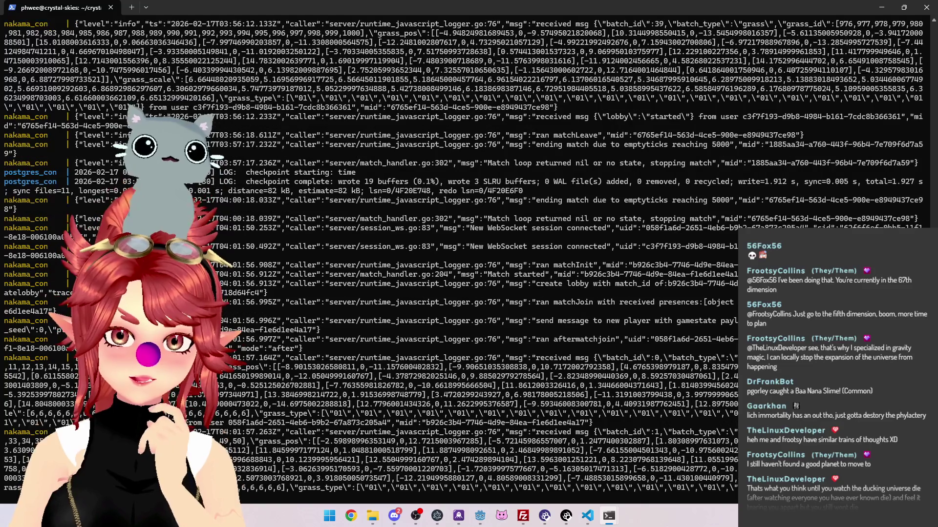
scroll(371, 254, "down", 20)
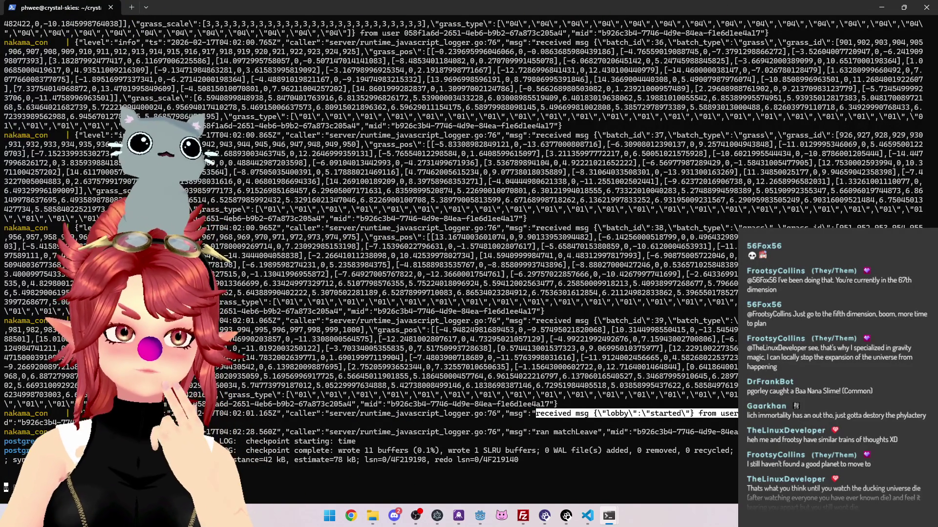
key("alt+Tab")
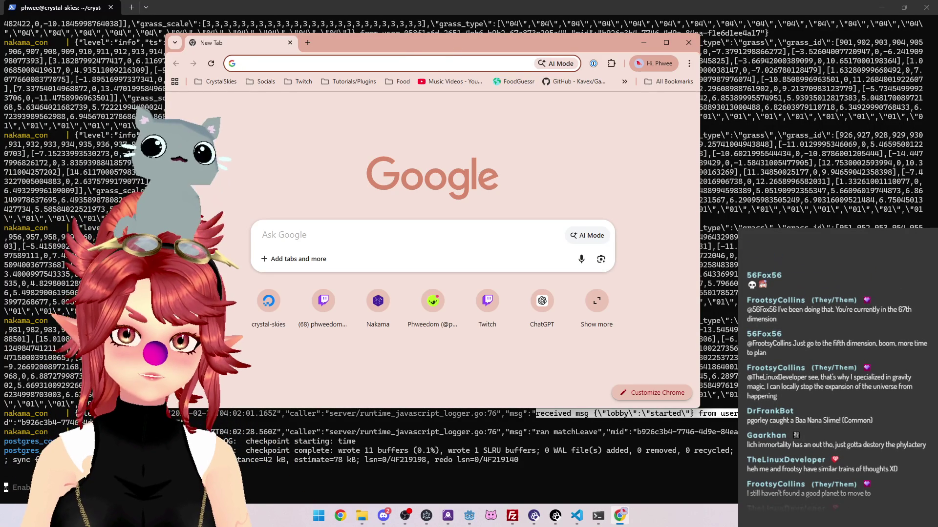
left_click_drag(406, 40, 406, 0)
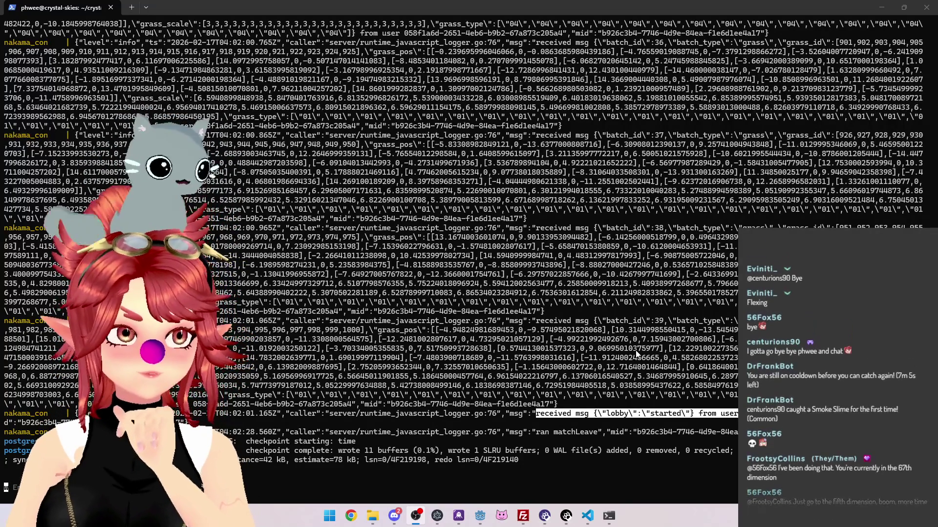
Highlight the lobby started and ending match entries in the Nakama server log.
left_click(560, 416)
mouse_move(535, 418)
left_mouse_down()
mouse_move(735, 416)
mouse_move(4, 415)
left_mouse_up()
left_click_drag(533, 414, 696, 414)
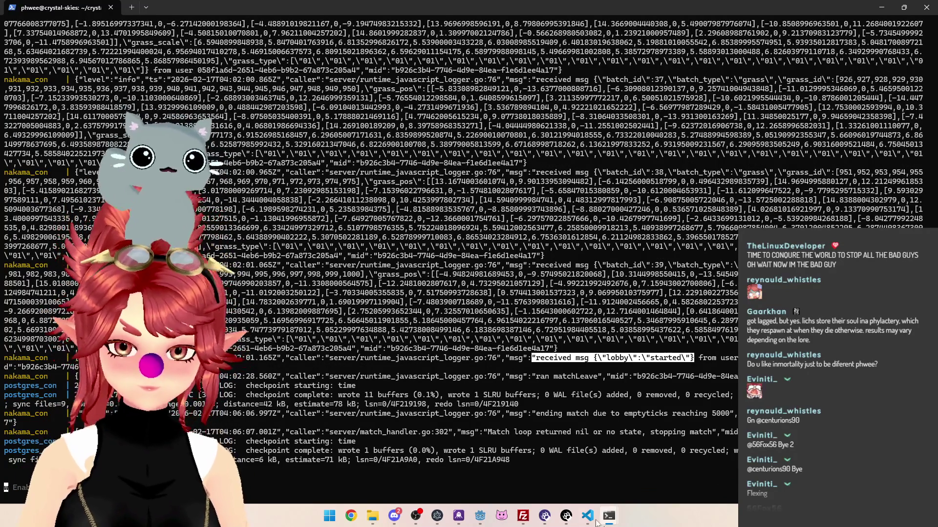
left_click_drag(539, 414, 628, 414)
mouse_move(537, 359)
left_mouse_down()
mouse_move(283, 359)
mouse_move(701, 359)
mouse_move(694, 367)
left_mouse_up()
Switch back to load.gd in Godot and select the SendData and self_loaded lines.
key("alt+Tab")
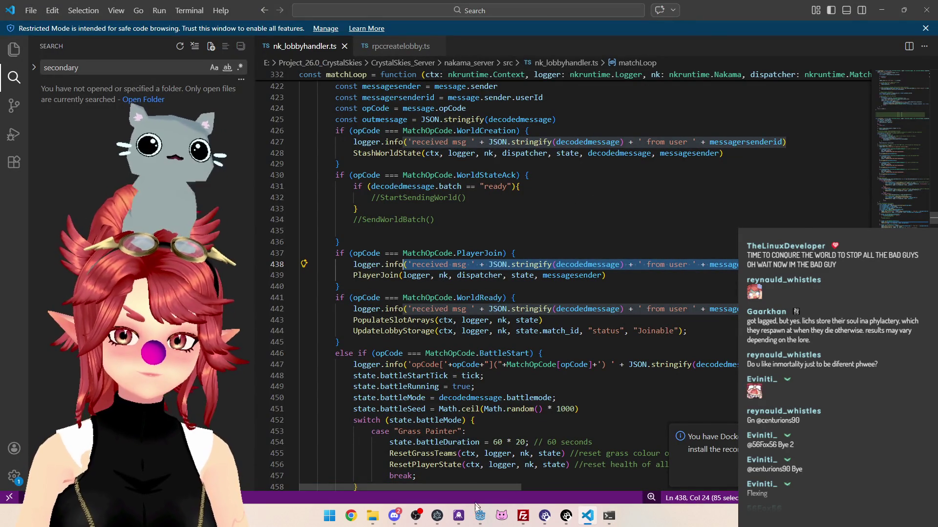
key("alt+Tab")
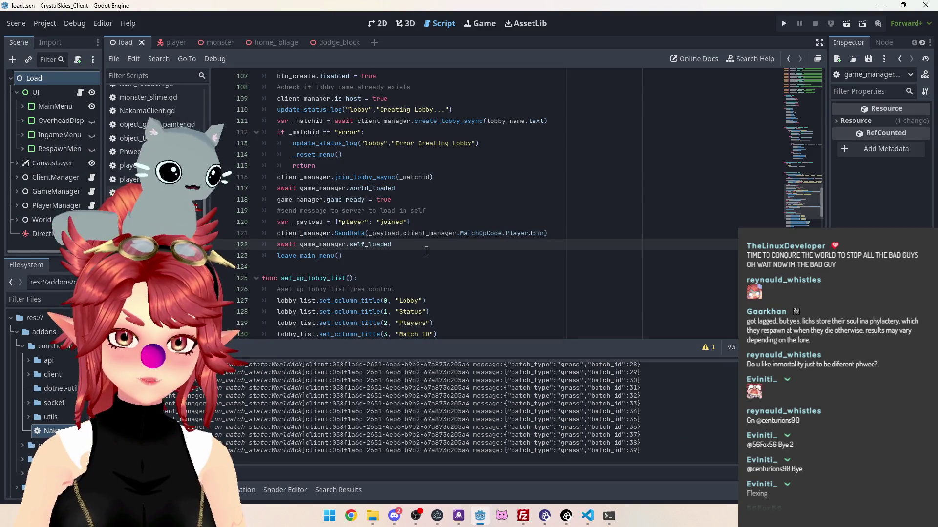
left_click_drag(391, 245, 312, 233)
Review the payload/SendData lines 120–121 and the create_lobby_async and join_lobby_async calls.
key("shift+Up")
key("shift+Home")
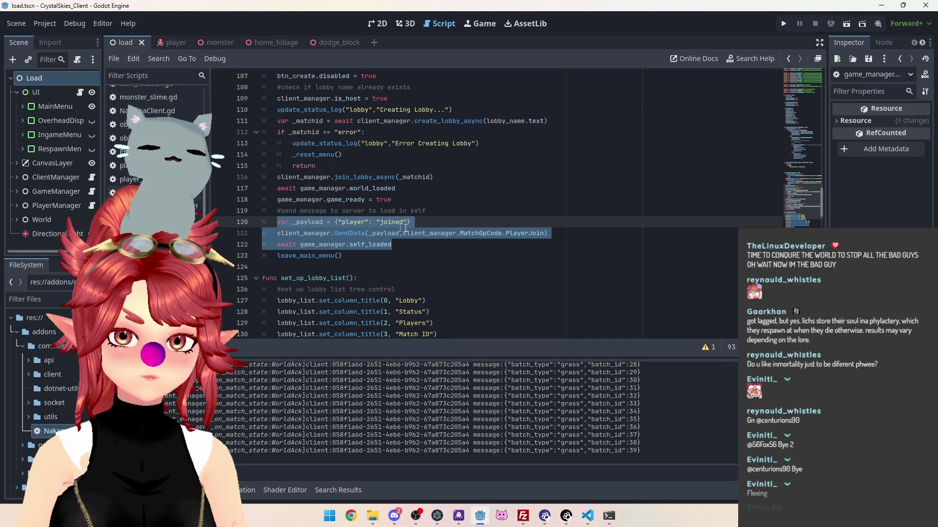
left_click(549, 233)
left_click_drag(550, 233, 263, 221)
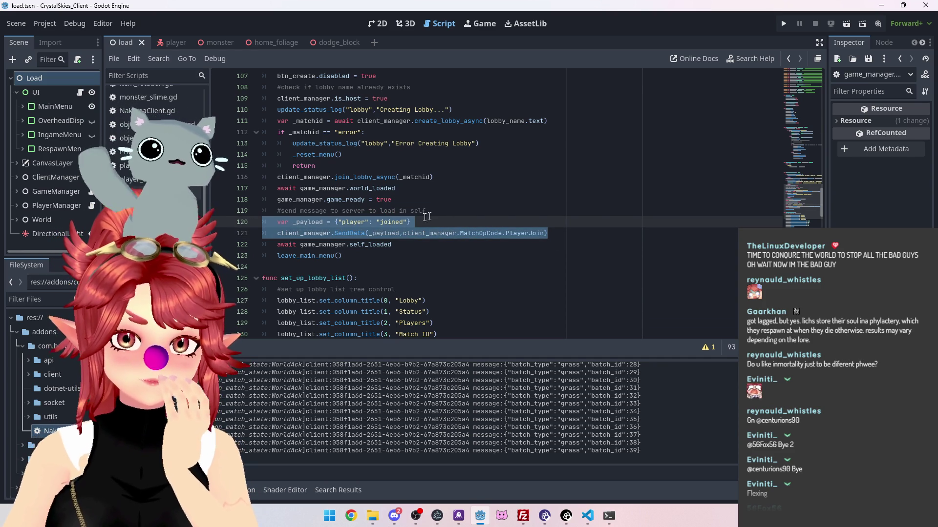
left_click(316, 199)
left_click(319, 188)
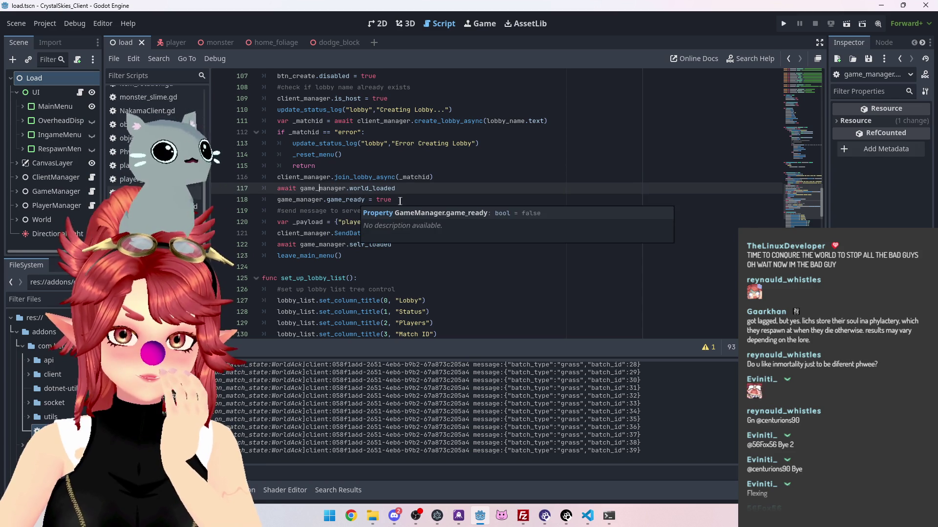
left_click(356, 200)
left_click_drag(277, 222, 549, 237)
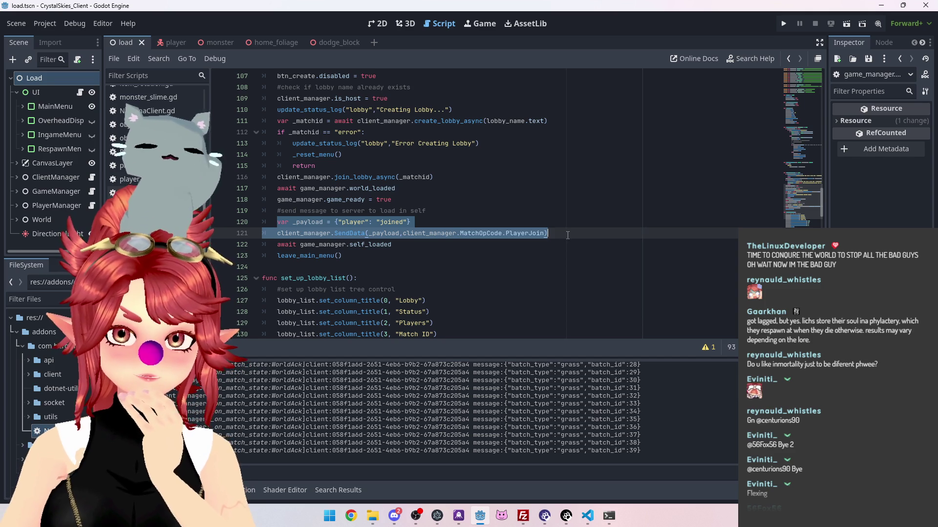
left_click(353, 165)
left_click_drag(299, 121, 540, 121)
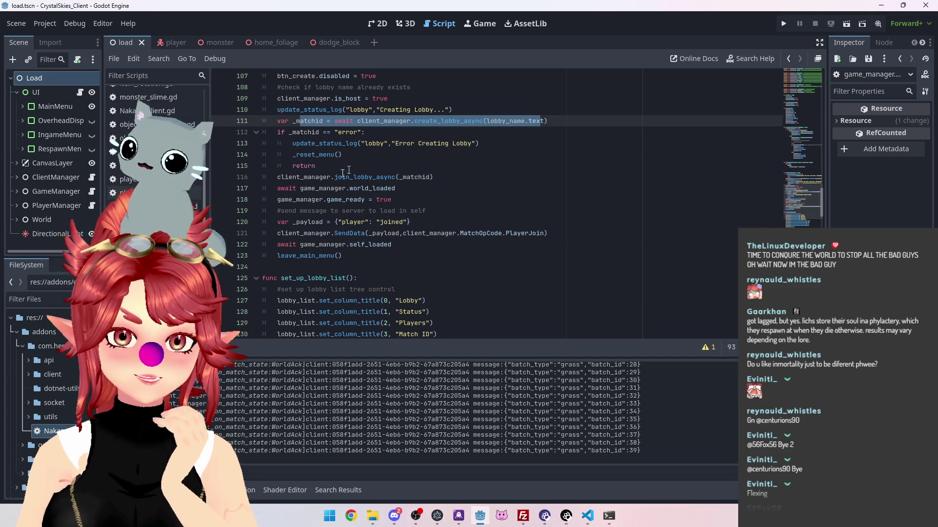
left_click_drag(282, 177, 455, 179)
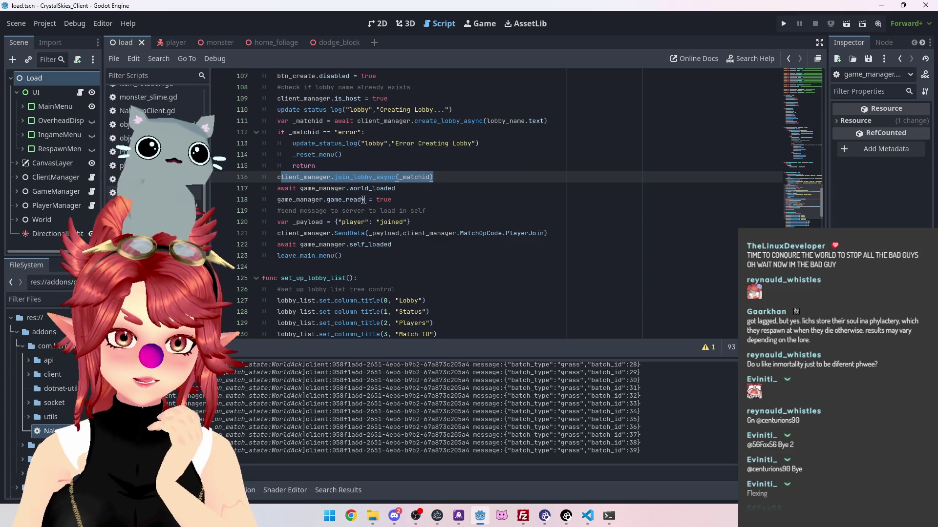
Insert a blank line after the await world_loaded line 117.
left_click(424, 190)
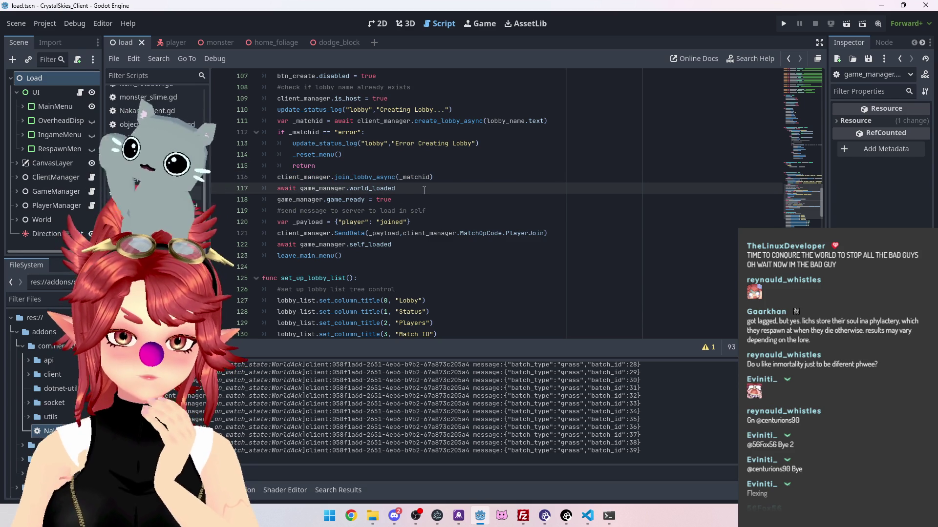
key("Return")
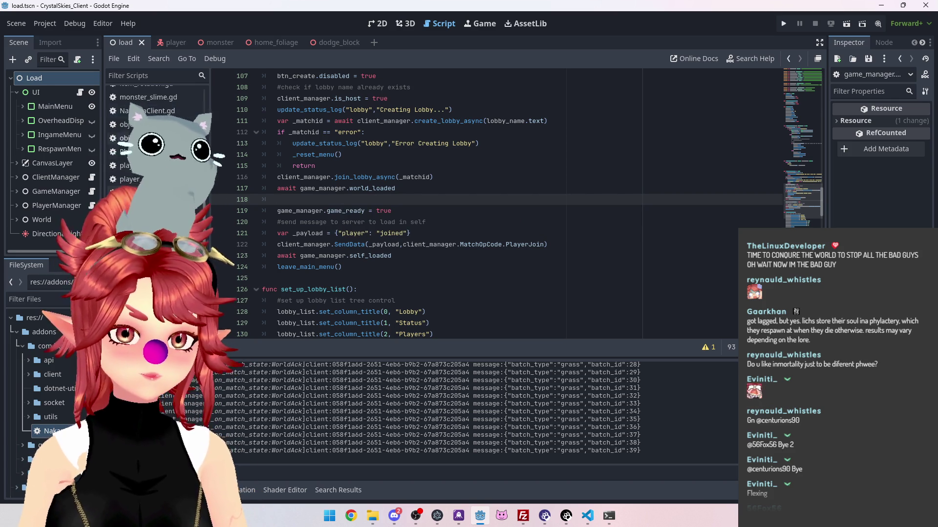
left_click(386, 188, "ctrl")
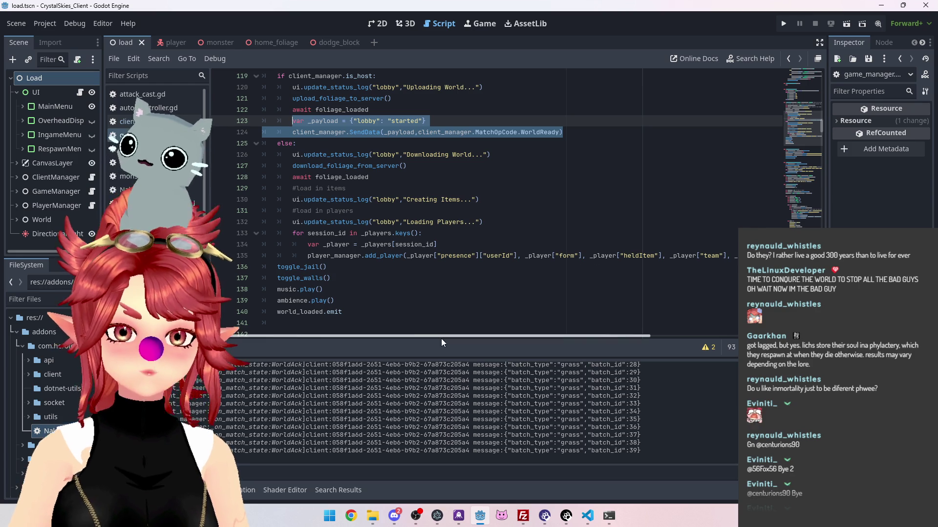
Add () to world_loaded.emit on line 140, save game_manager.gd, and run the project.
left_click(354, 312)
type("()")
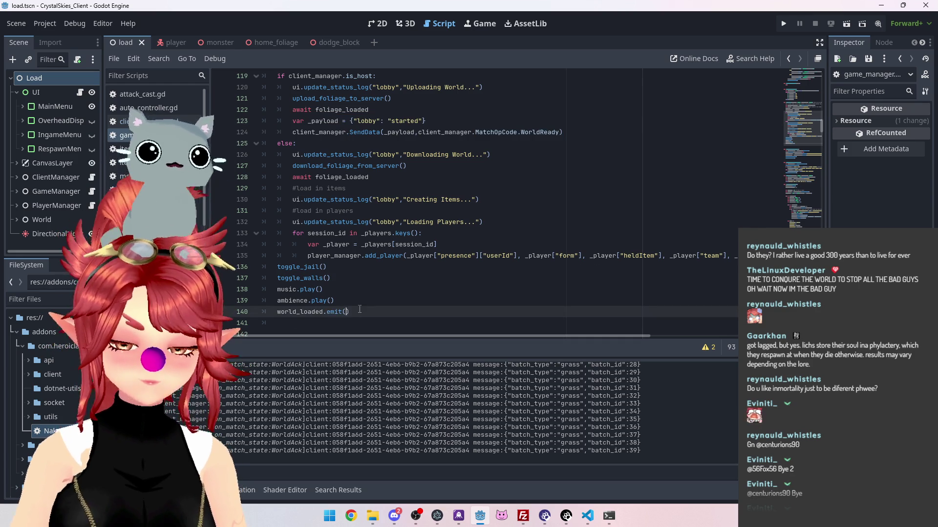
key("Up")
key("Up")
key("Up")
key("ctrl+s")
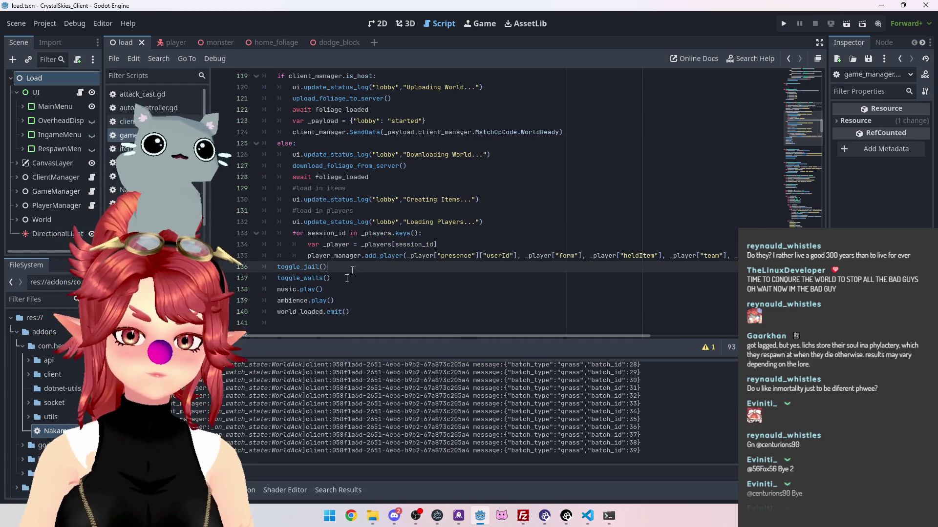
mouse_move(336, 315)
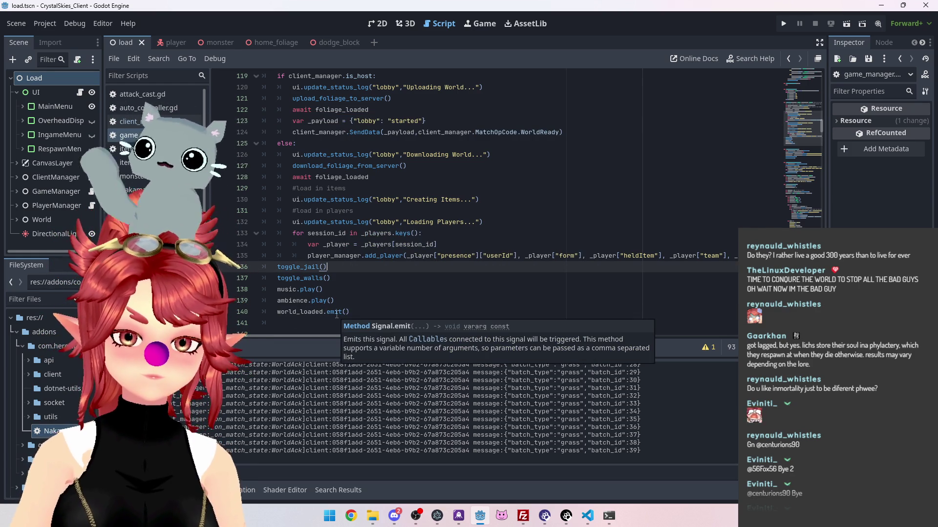
left_click(782, 25)
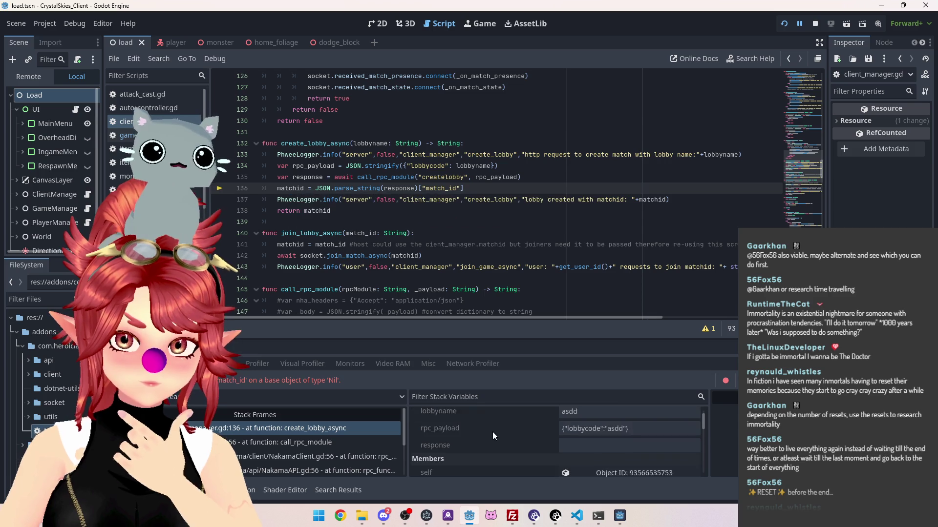
Enlarge the debugger panel to inspect the variables behind the Nil match_id error at line 136.
scroll(493, 432, "down", 1)
left_click_drag(502, 338, 502, 236)
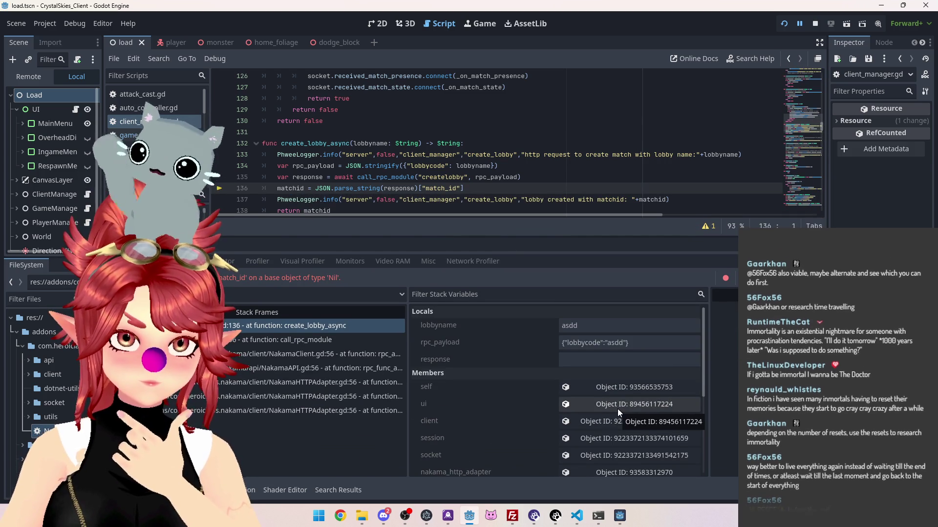
scroll(619, 377, "down", 5)
scroll(619, 376, "down", 3)
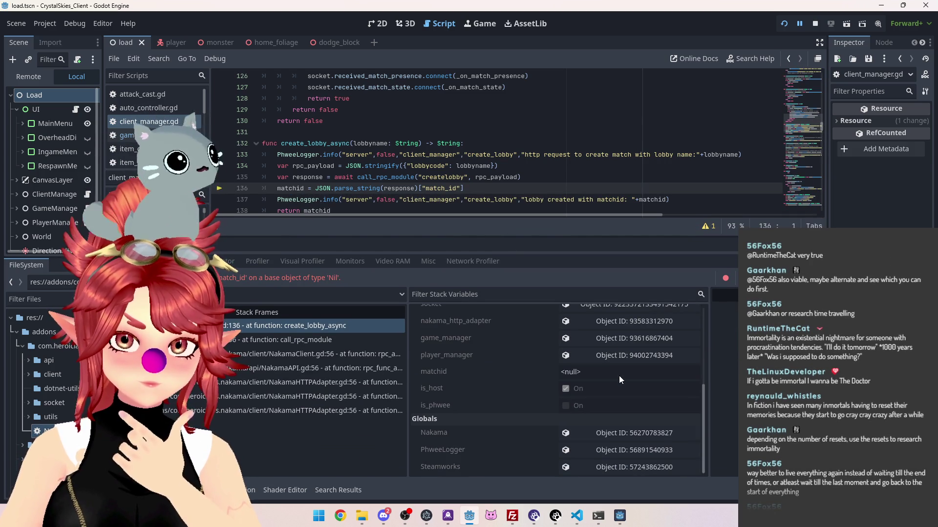
left_click_drag(426, 238, 429, 341)
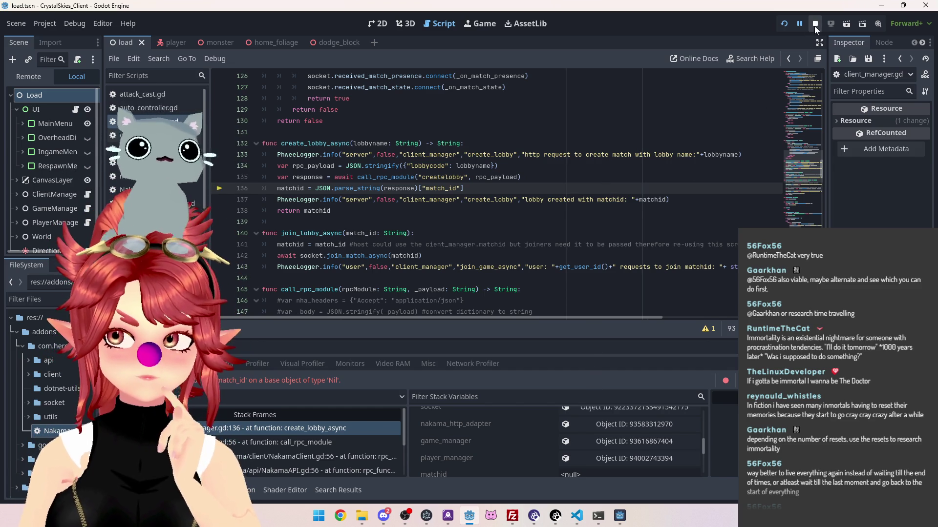
mouse_move(598, 516)
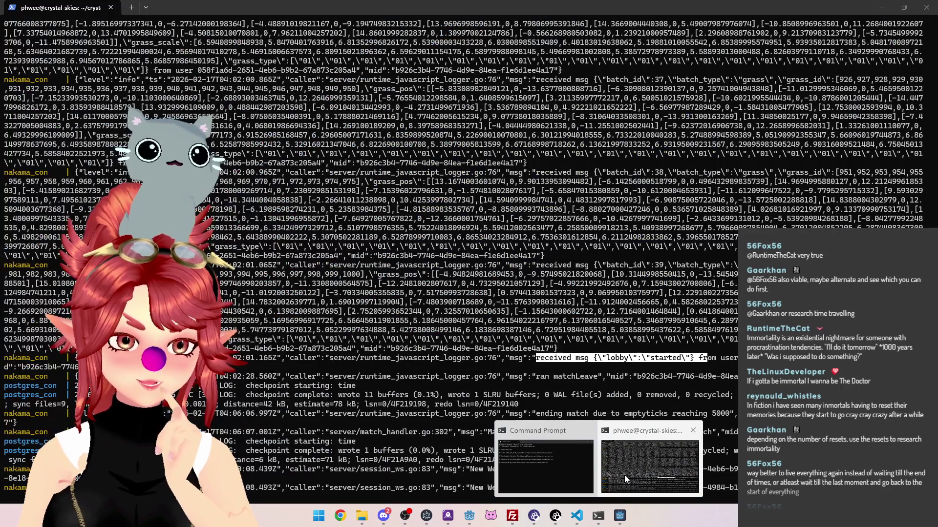
left_click(624, 476)
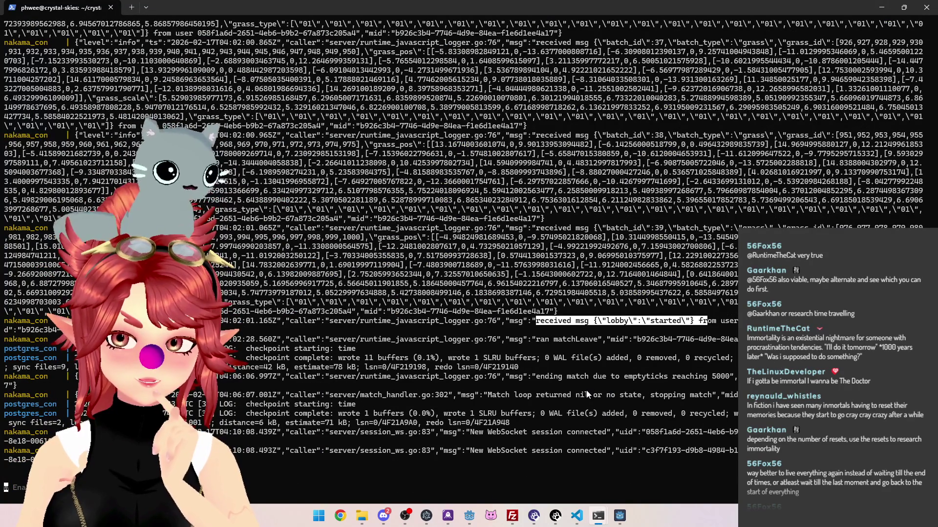
left_click(469, 517)
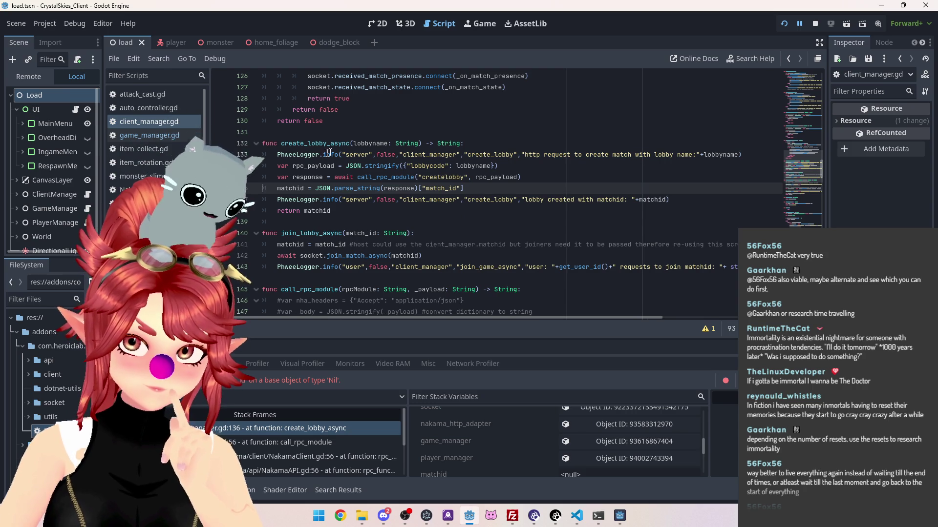
Search the project for create_lobby_async and jump to its definition in client_manager.gd.
mouse_move(478, 170)
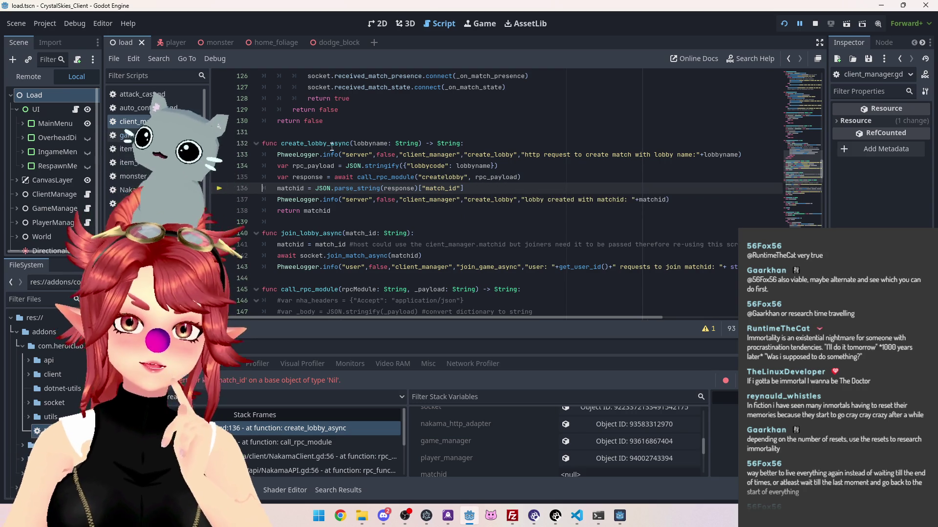
double_click(289, 144)
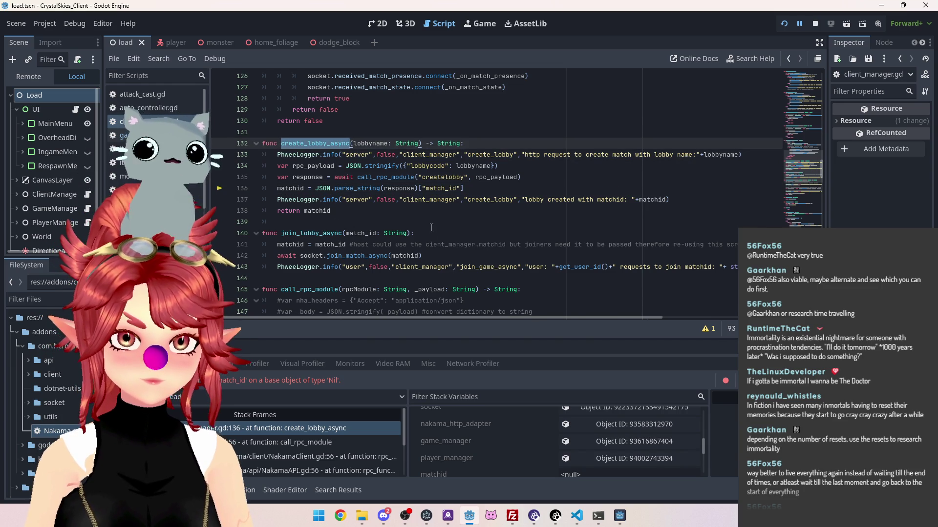
key("ctrl+shift+f")
left_click(467, 298)
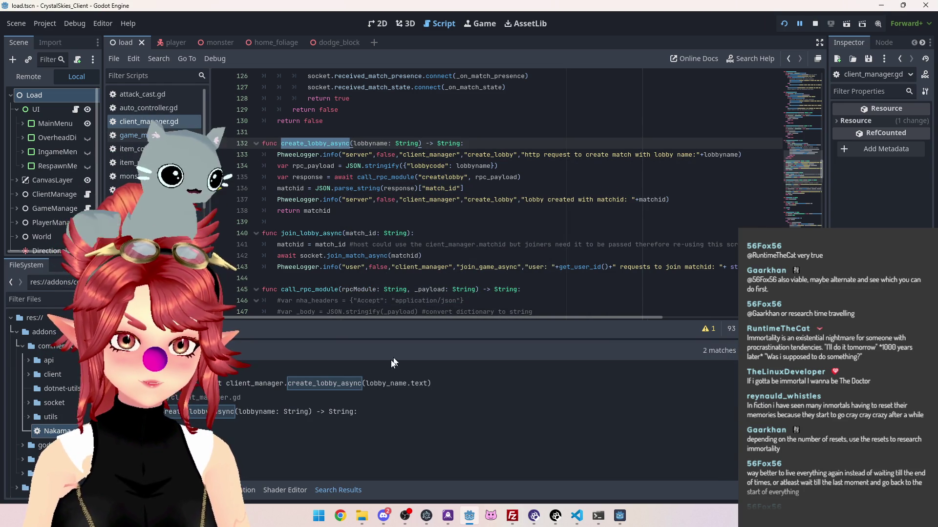
left_click(371, 383)
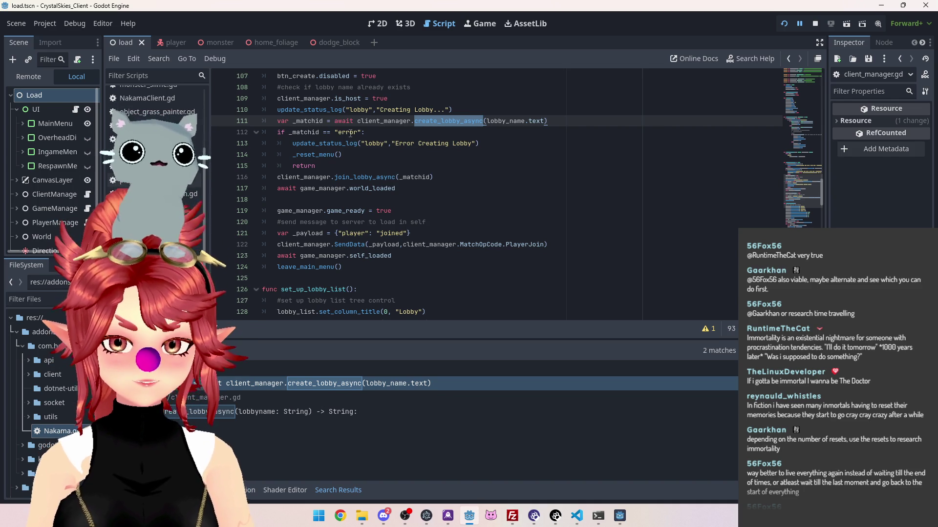
left_click(464, 121, "ctrl")
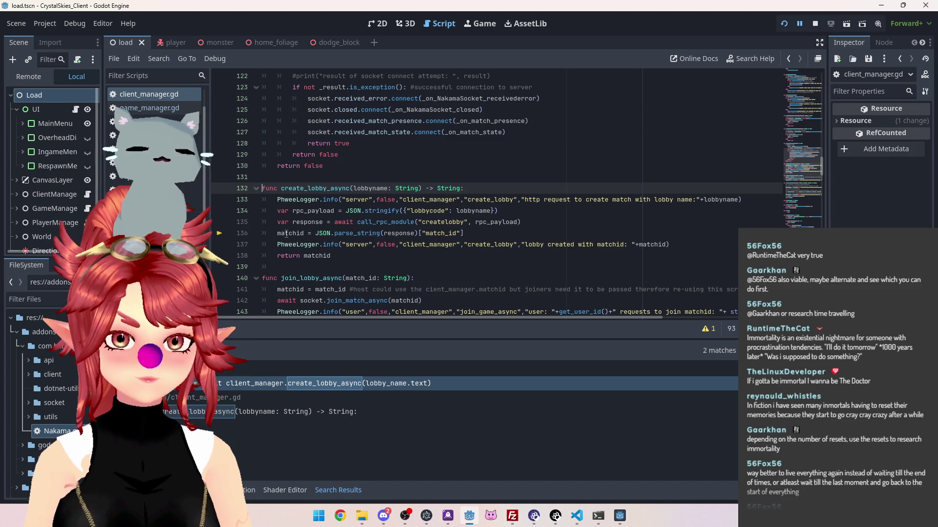
Stop the running debug game and switch over to VS Code.
mouse_move(286, 235)
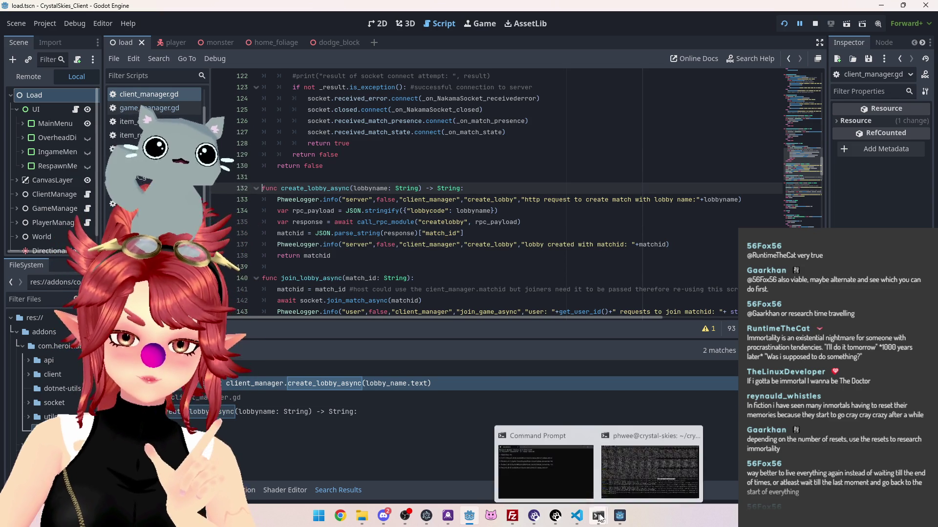
left_click(619, 516)
left_click(822, 26)
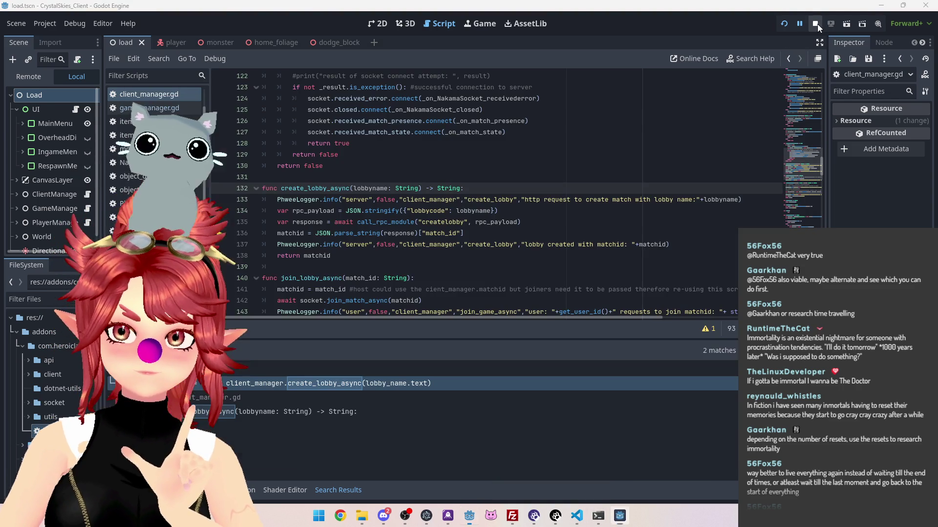
left_click(588, 521)
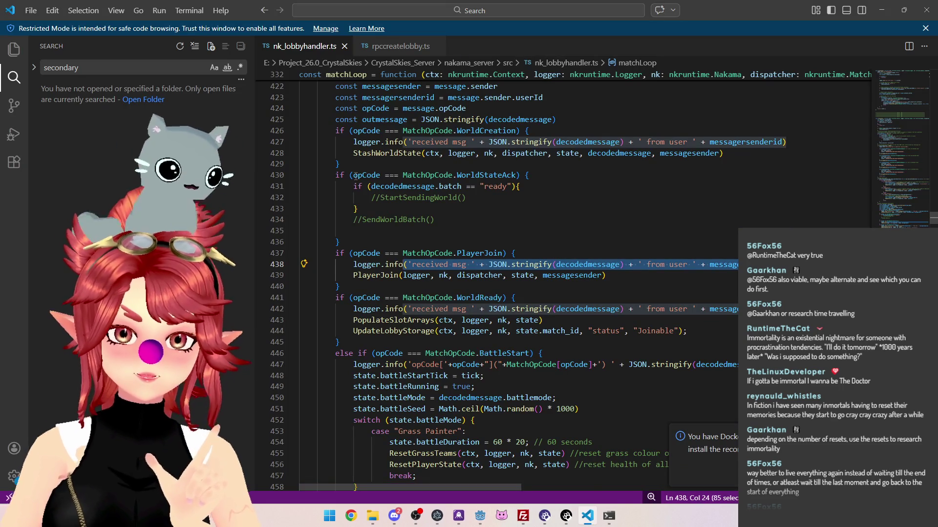
In rpccreatelobby.ts, select the "error" match_id returned by the catch block on line 55.
left_click(396, 45)
scroll(488, 216, "down", 4)
scroll(489, 217, "down", 5)
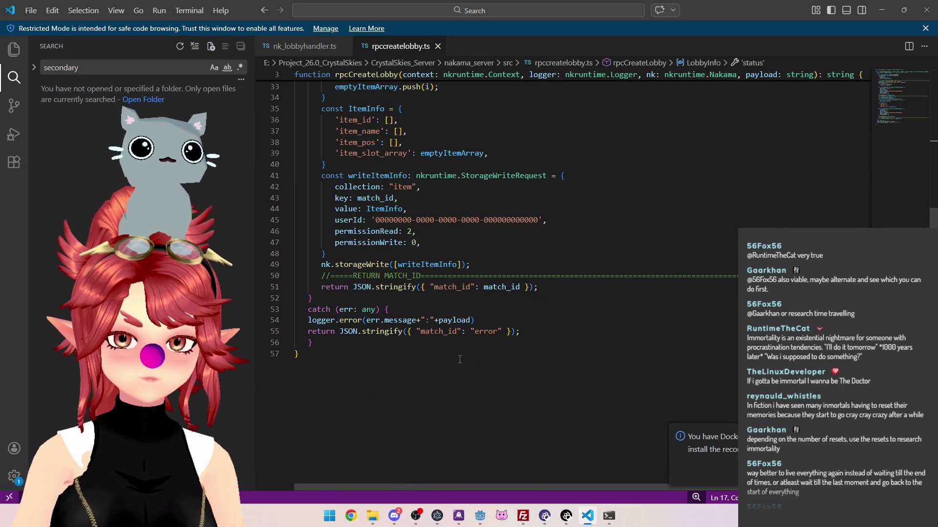
left_click(388, 331)
left_click_drag(545, 333, 404, 333)
double_click(496, 332)
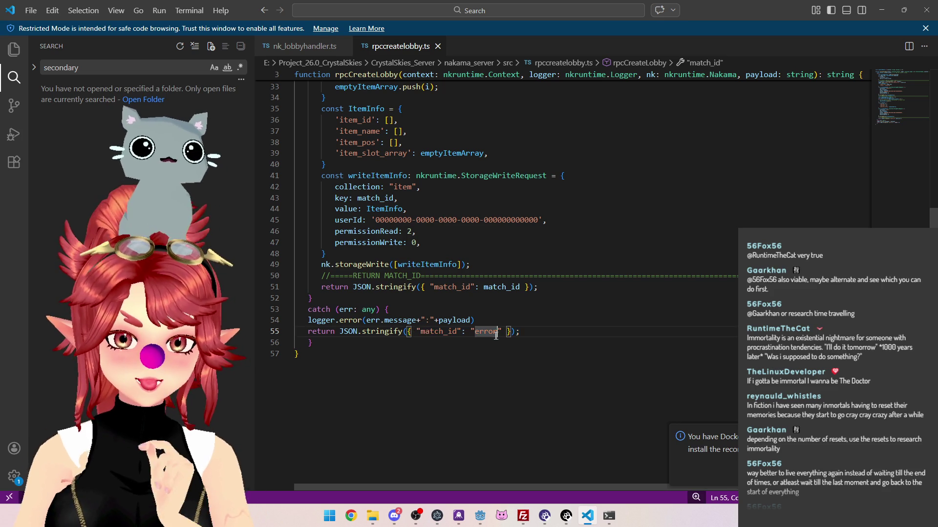
Scroll back to the top of the file, then return to Godot and relaunch the game.
scroll(493, 335, "up", 10)
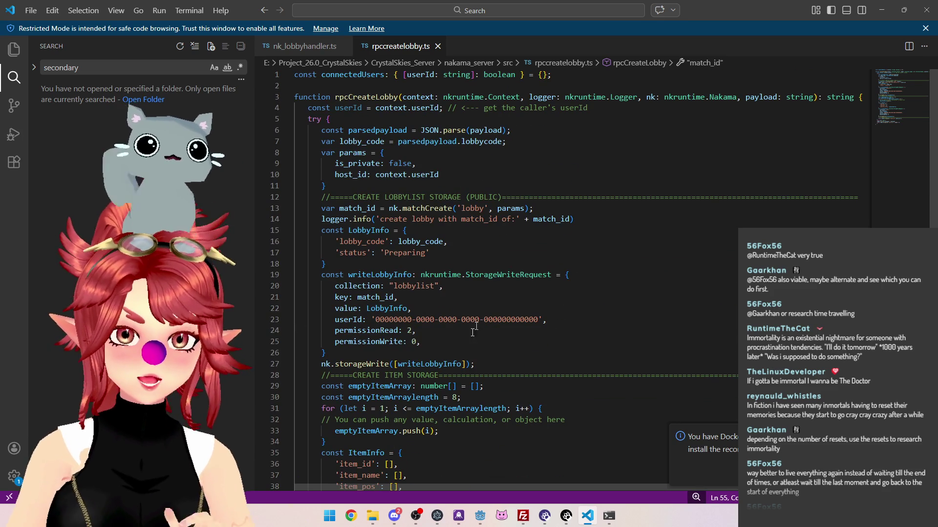
scroll(473, 332, "down", 10)
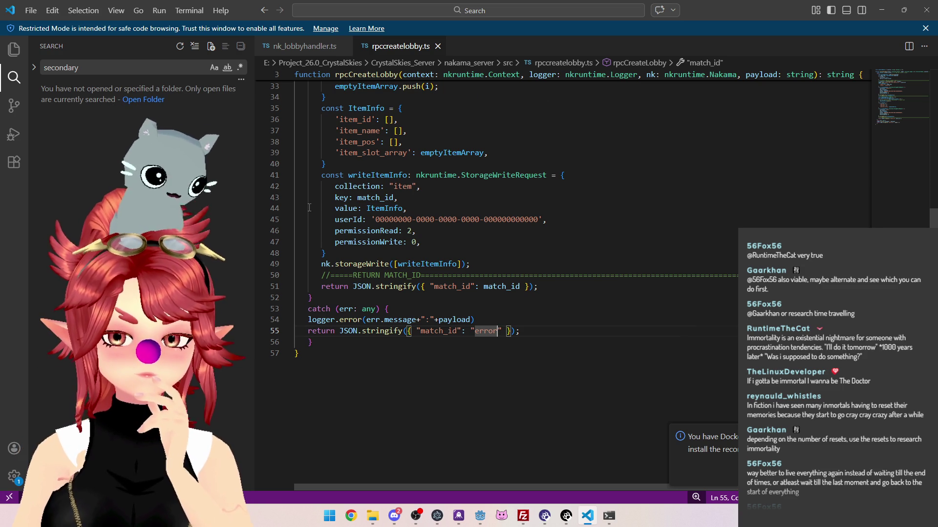
scroll(308, 207, "up", 10)
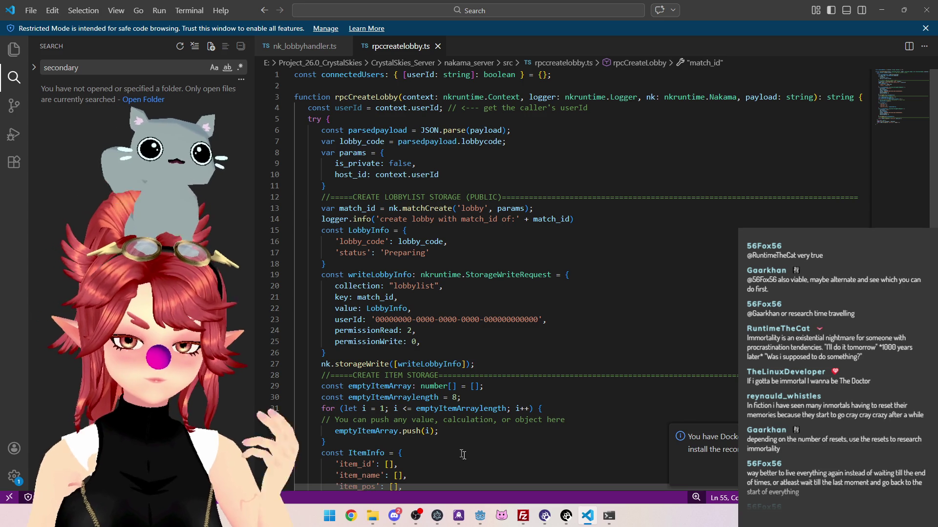
left_click(479, 516)
left_click(784, 25)
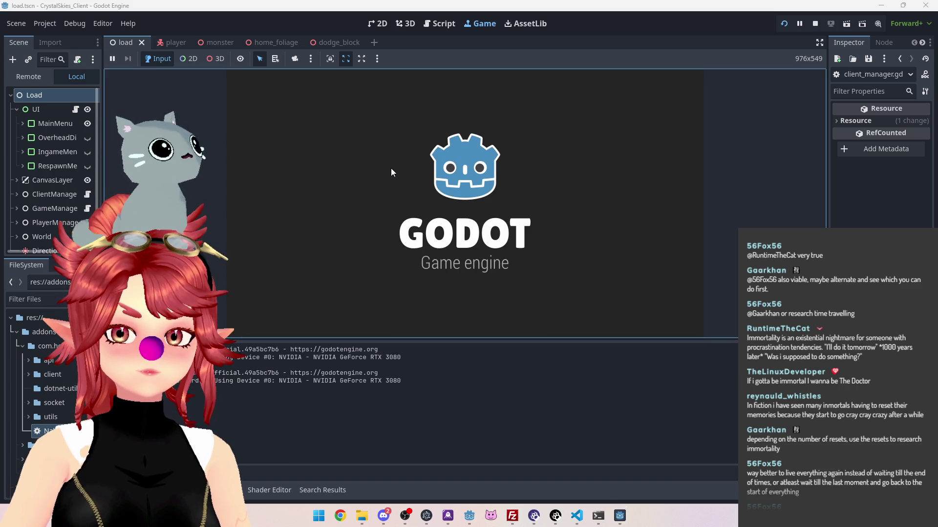
Enter a display name and the lobby name 'asddd', then create the new lobby.
left_click(476, 231)
type("Phwee")
key("Tab")
key("Tab")
type("asddd")
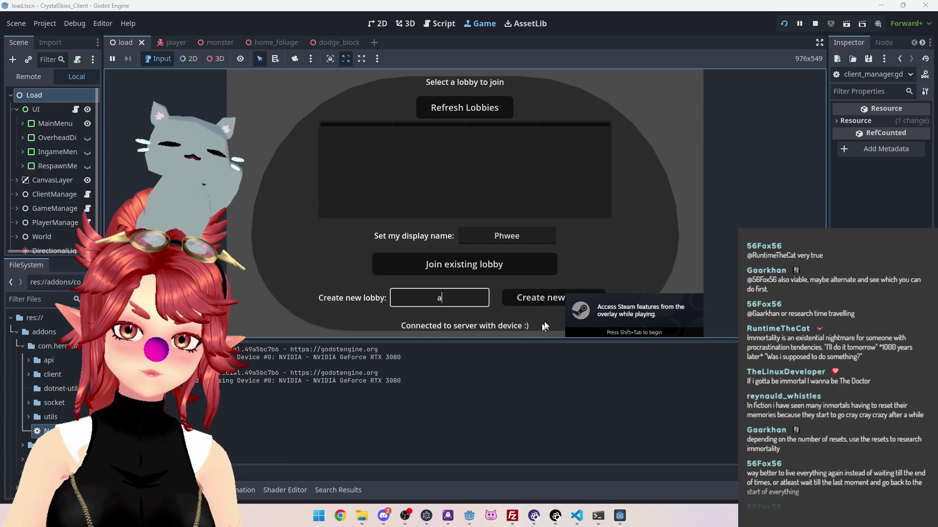
left_click(534, 300)
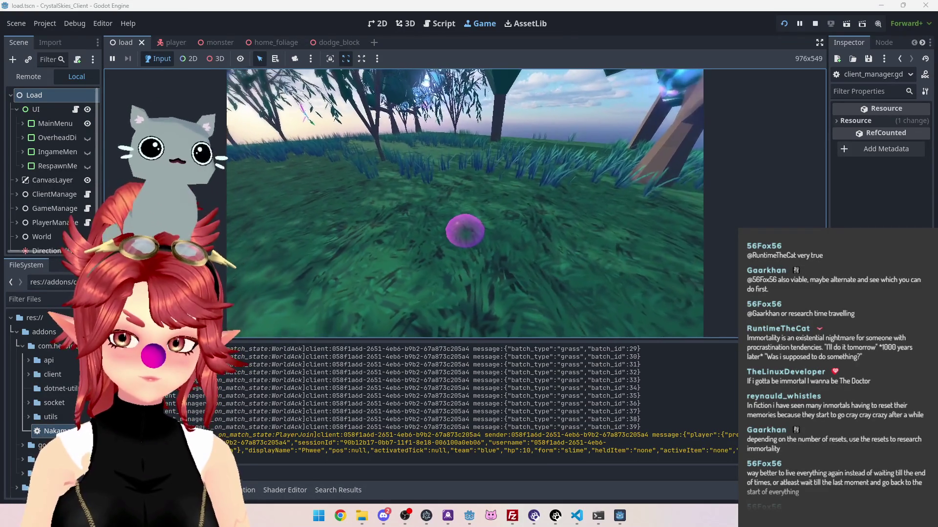
Fire an attack, move the slime into the ring, and bring up the Host Settings menu.
key("4")
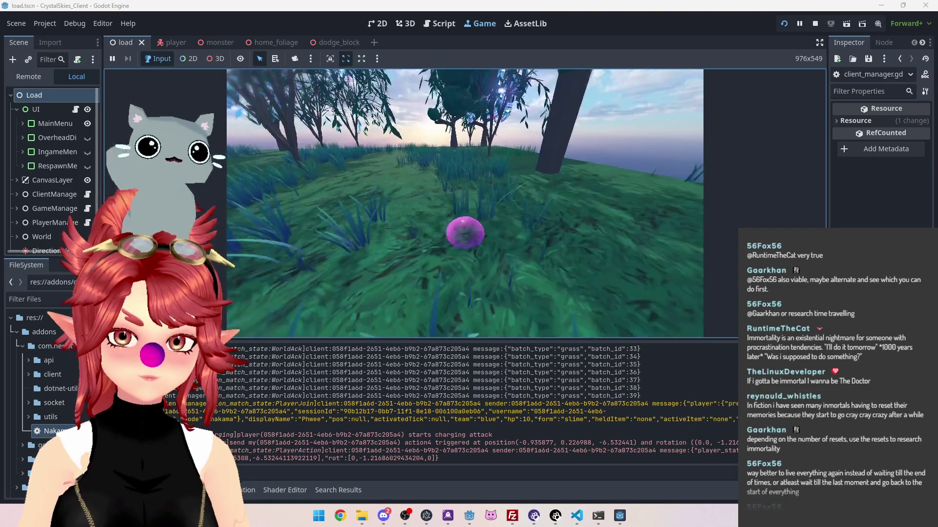
key("w")
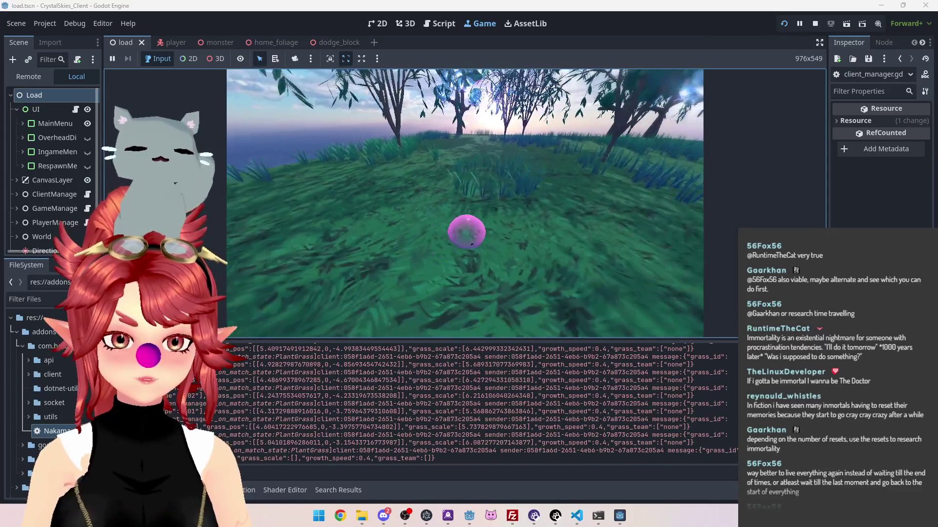
key("Escape")
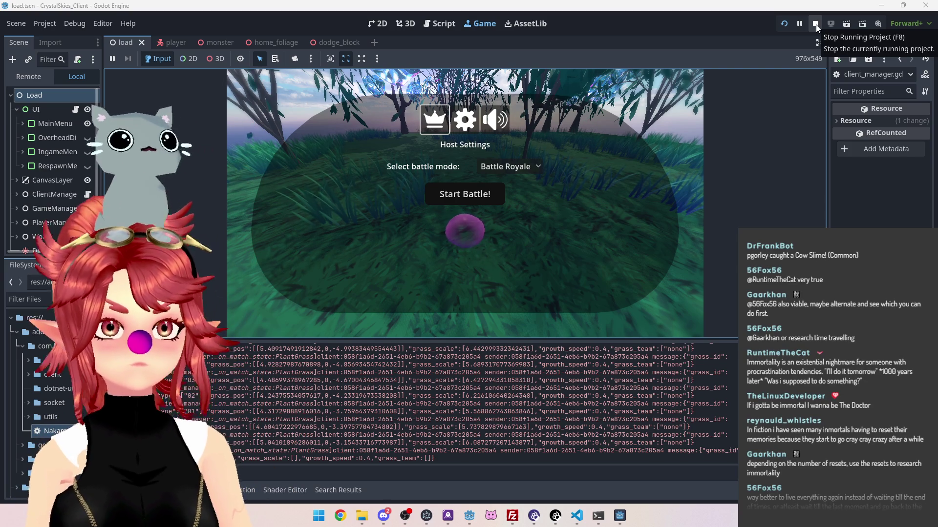
Stop the running game and scroll through create_lobby_async in client_manager.gd.
left_click(815, 25)
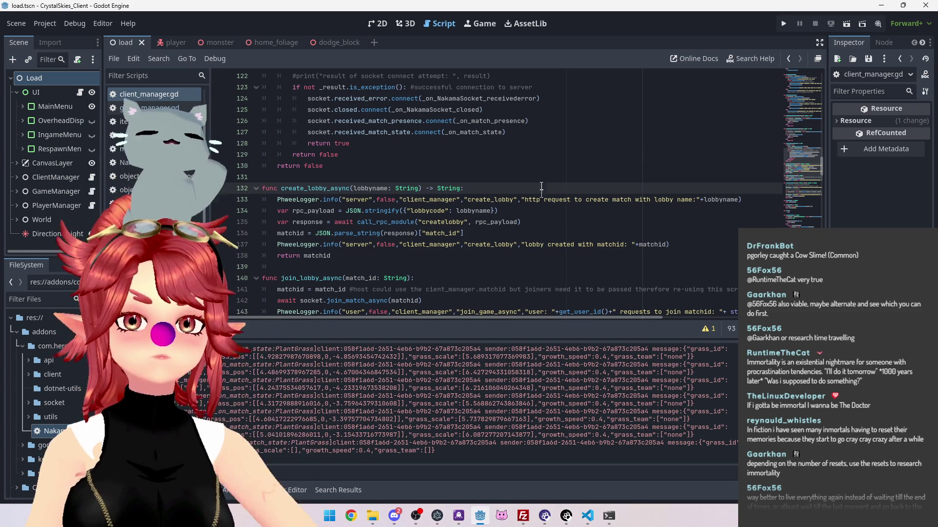
scroll(497, 203, "down", 1)
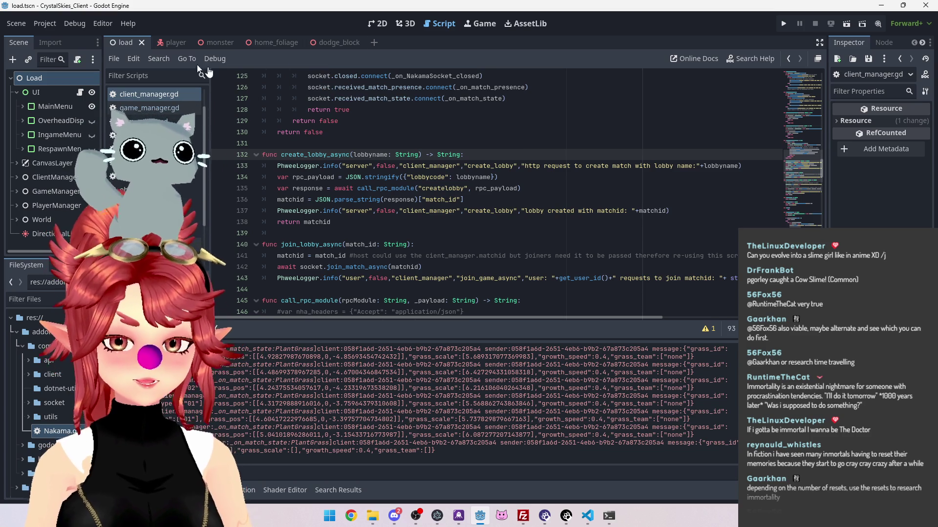
left_click(75, 23)
In Project Settings' Input Map, rebind use_item from Ctrl to E (Physical).
mouse_move(45, 23)
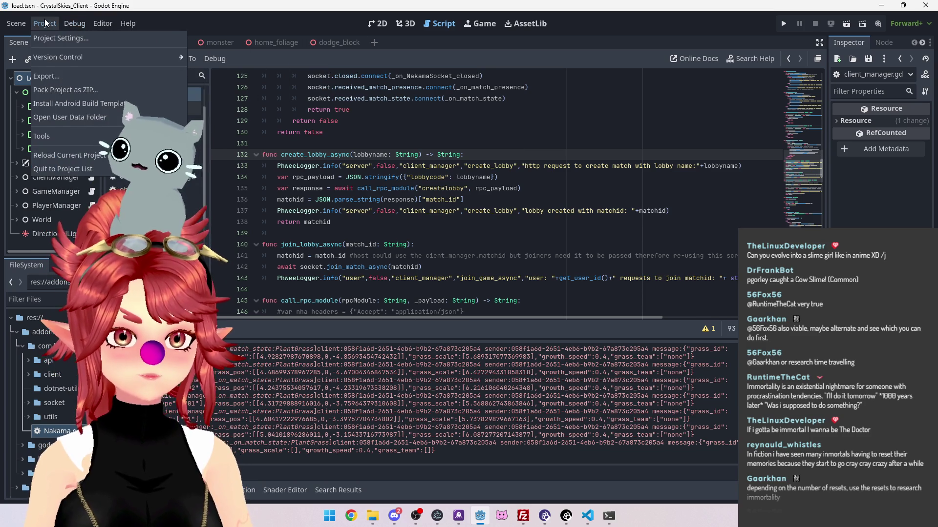
left_click(58, 42)
left_click(265, 107)
scroll(403, 371, "down", 2)
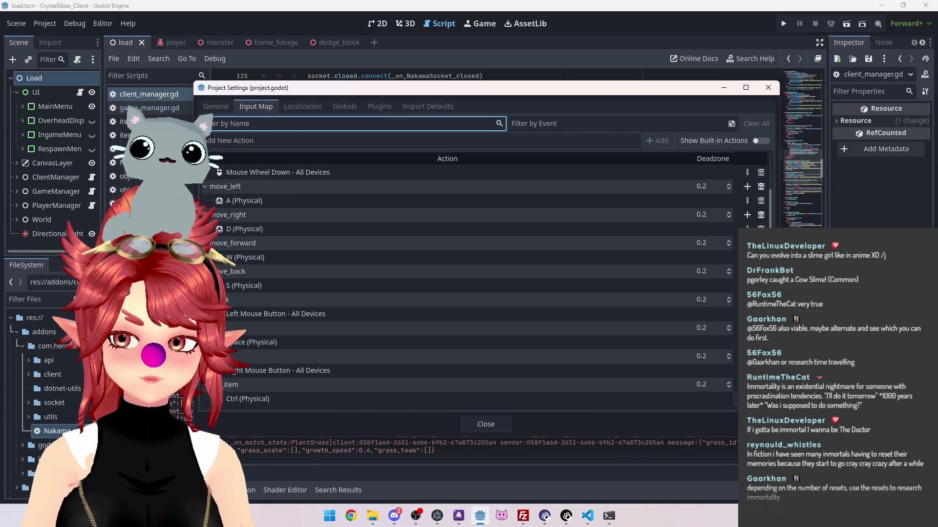
double_click(248, 399)
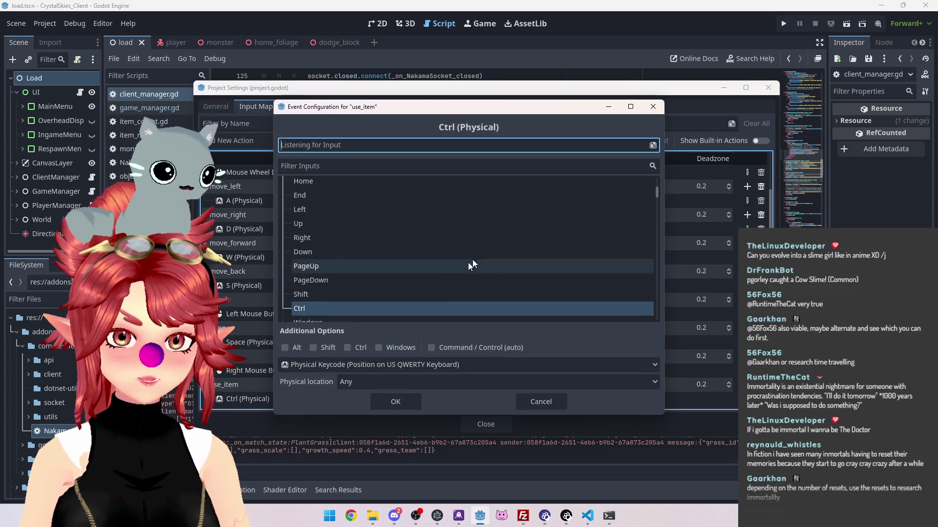
key("e")
left_click(411, 401)
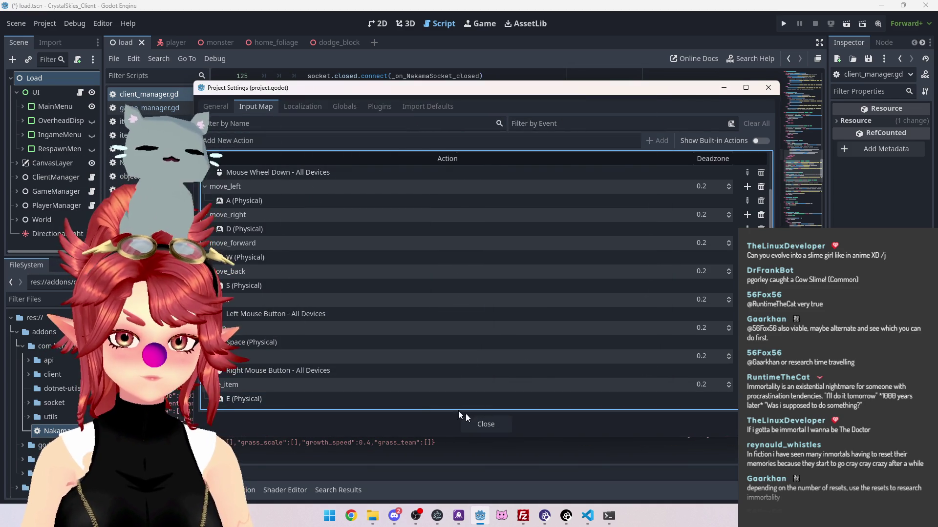
left_click(490, 424)
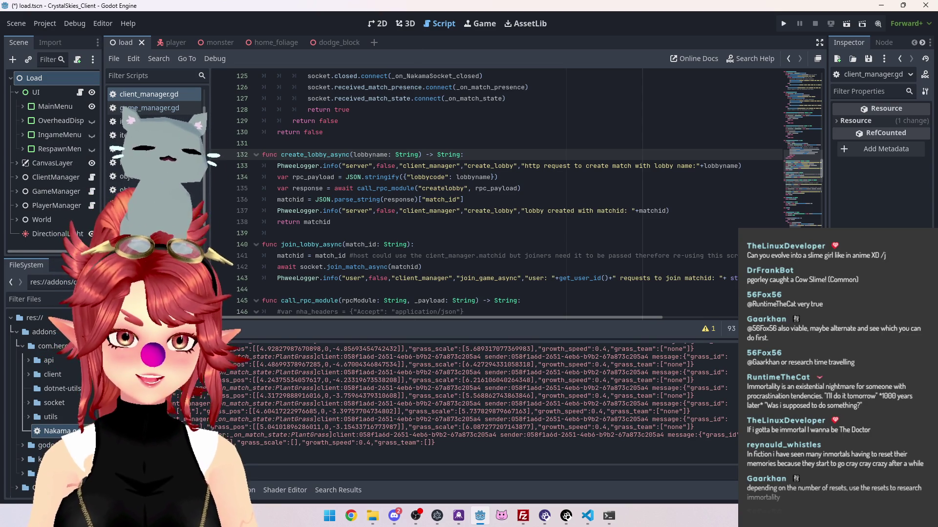
Review the createlobby RPC call and match_id parsing lines in create_lobby_async, saving the scene with Ctrl+S.
left_click(571, 177)
left_click(571, 184)
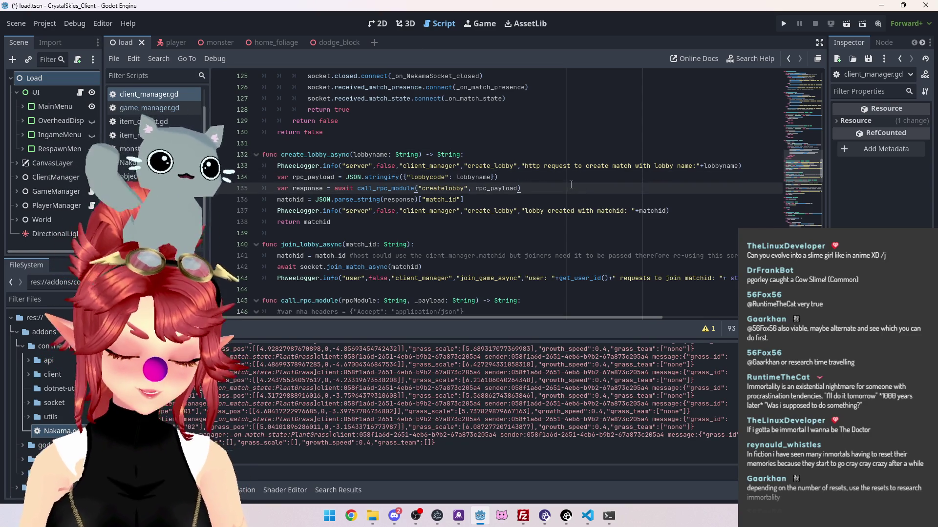
key("ctrl+s")
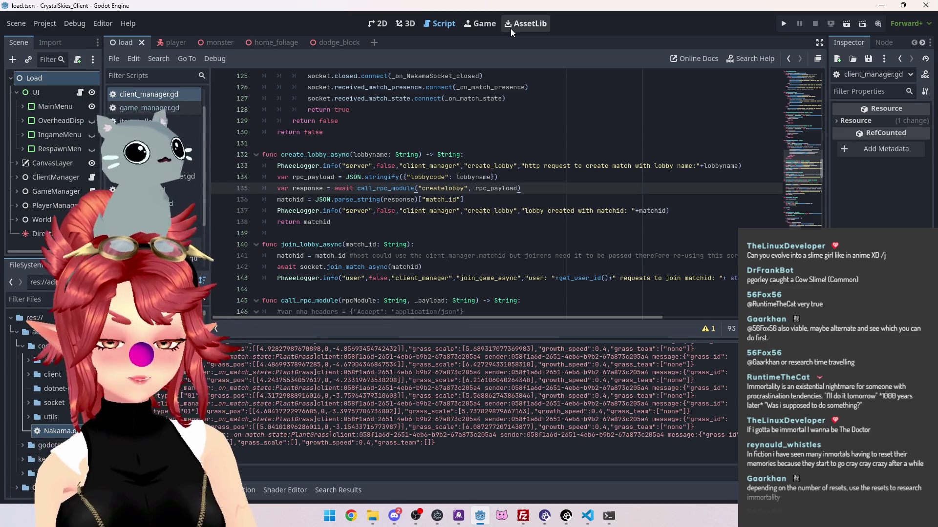
left_click(504, 201)
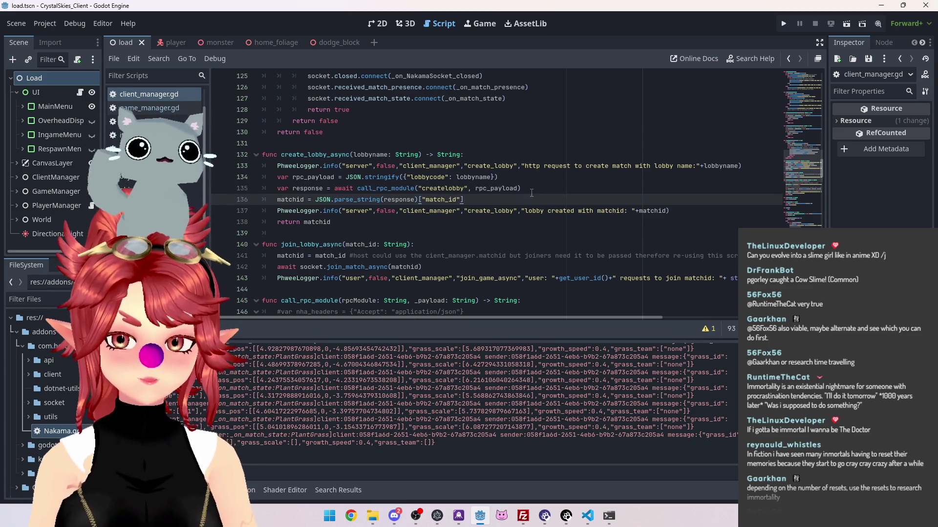
key("ctrl+s")
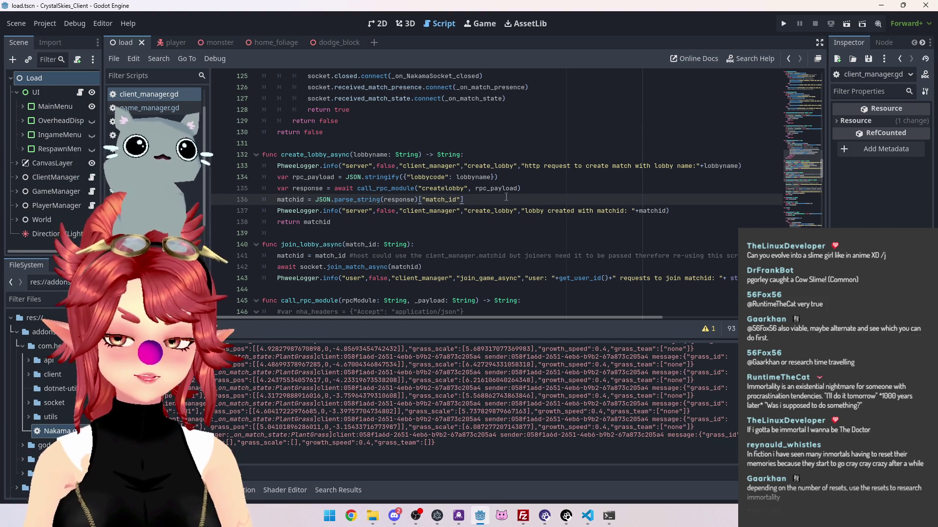
left_click(546, 188)
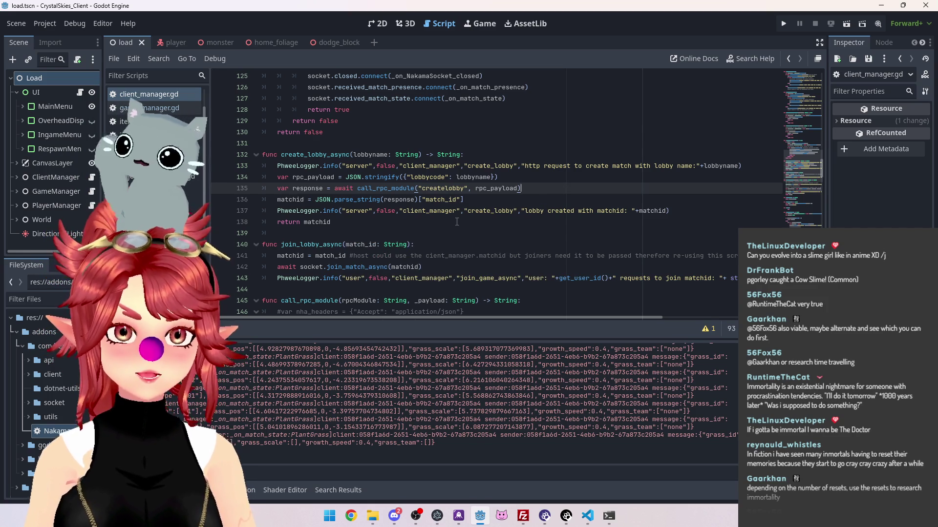
scroll(502, 230, "down", 1)
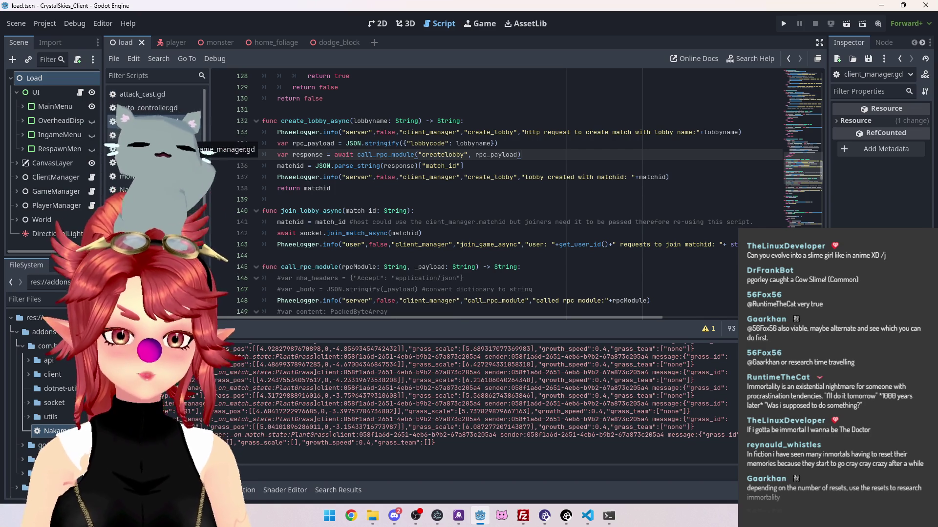
key("alt+Left")
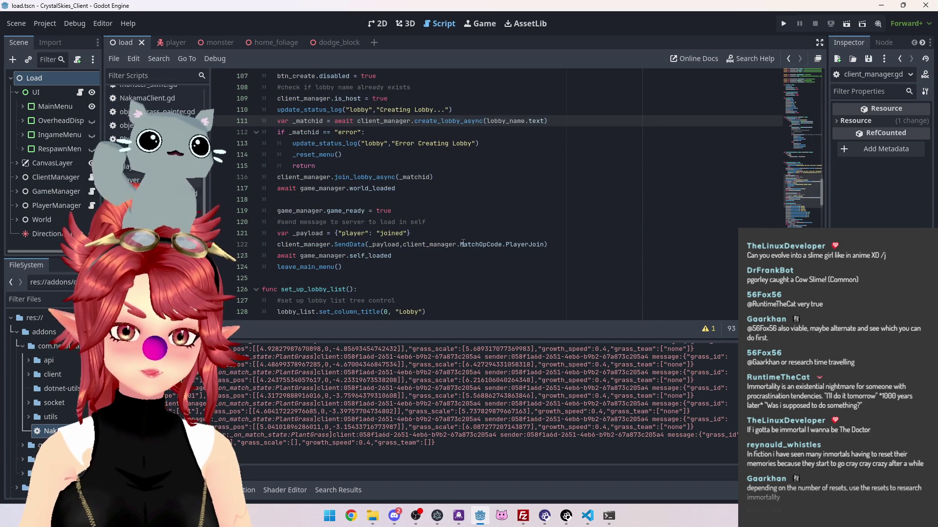
scroll(463, 242, "up", 5)
scroll(463, 243, "down", 2)
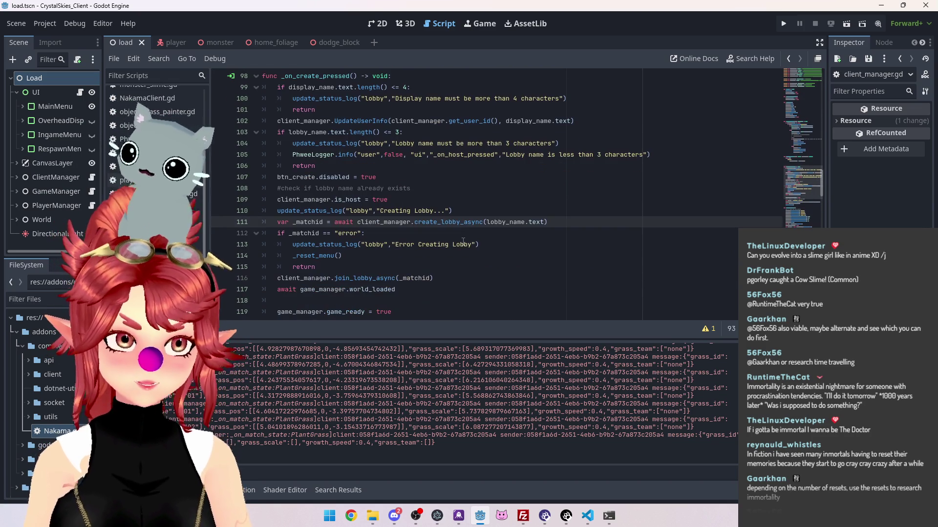
scroll(378, 165, "up", 1)
scroll(416, 195, "down", 1)
scroll(464, 220, "down", 1)
scroll(482, 228, "up", 1)
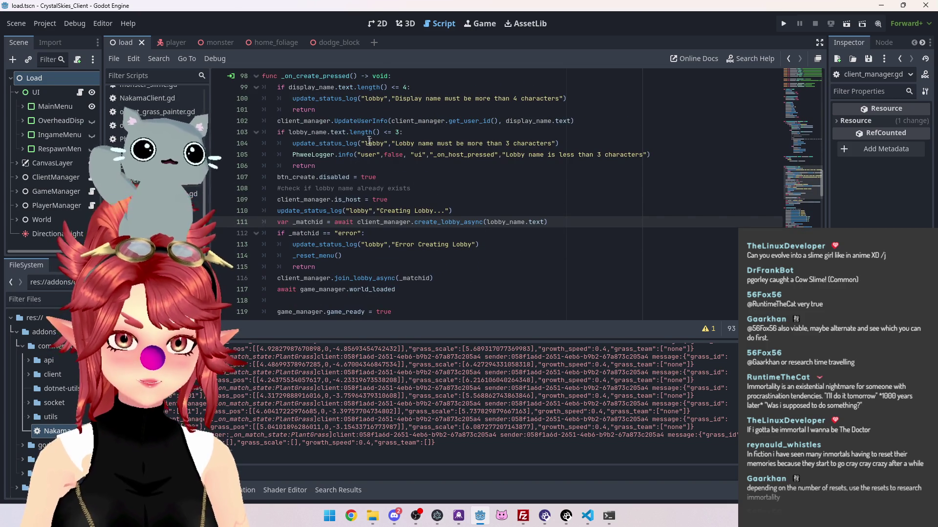
scroll(416, 205, "down", 1)
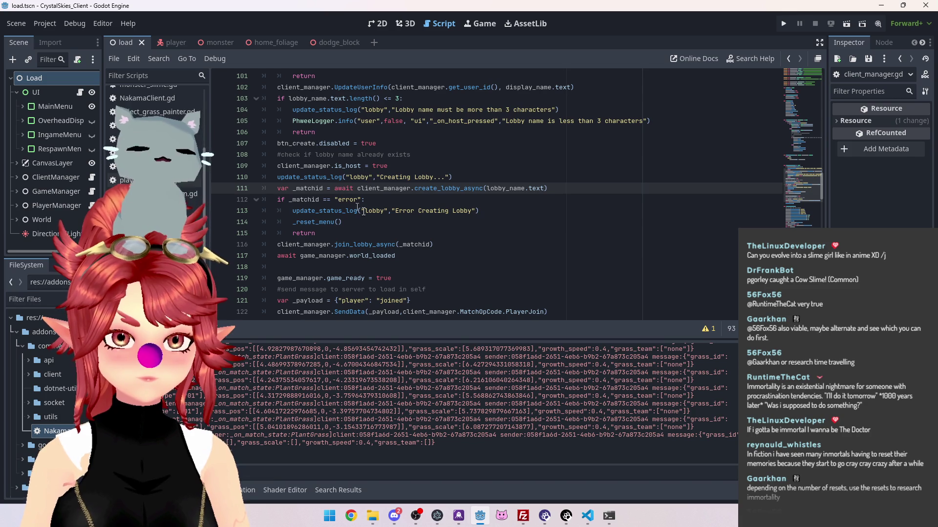
scroll(357, 206, "down", 4)
scroll(350, 200, "up", 2)
left_click(345, 200)
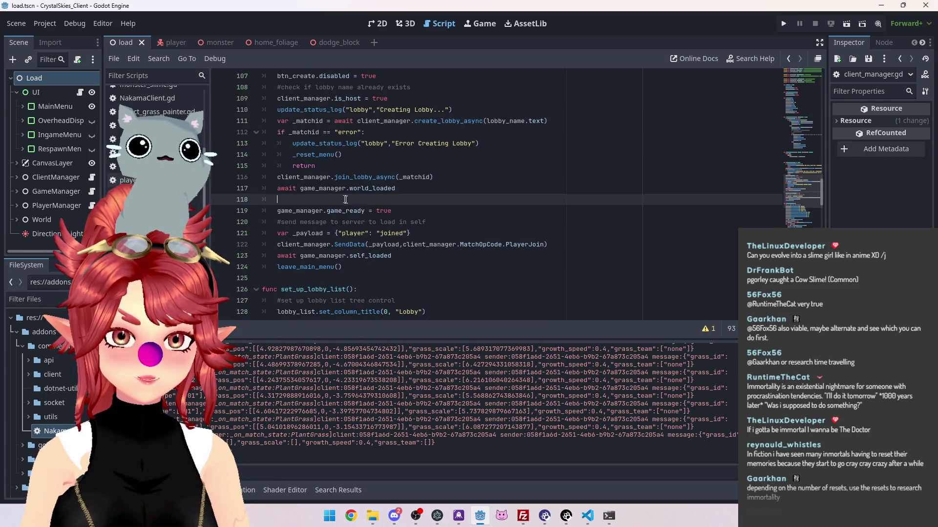
key("BackSpace")
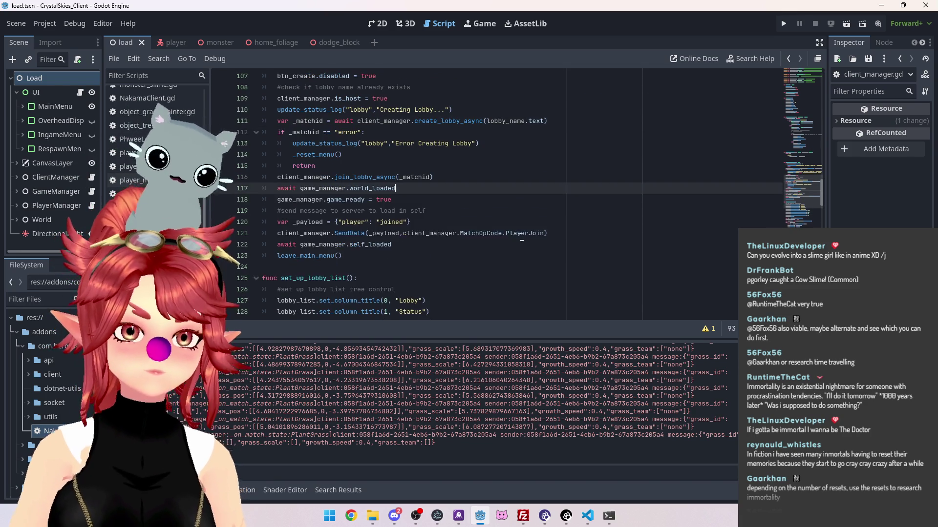
scroll(519, 237, "up", 3)
scroll(518, 237, "down", 4)
scroll(517, 238, "up", 6)
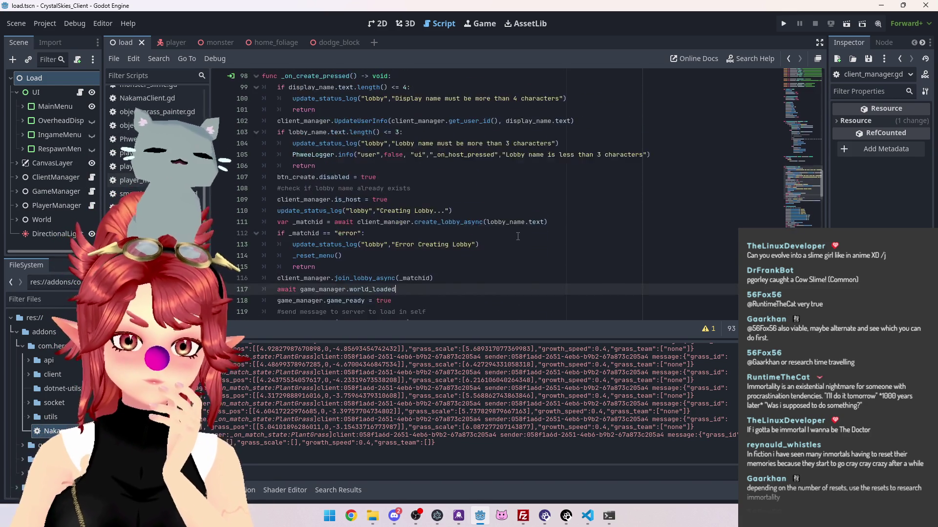
scroll(518, 237, "down", 4)
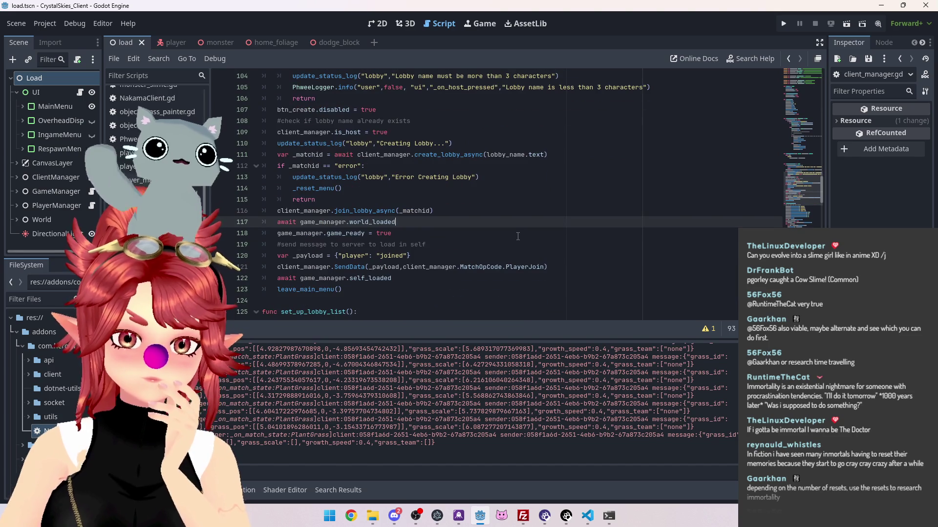
scroll(518, 237, "down", 11)
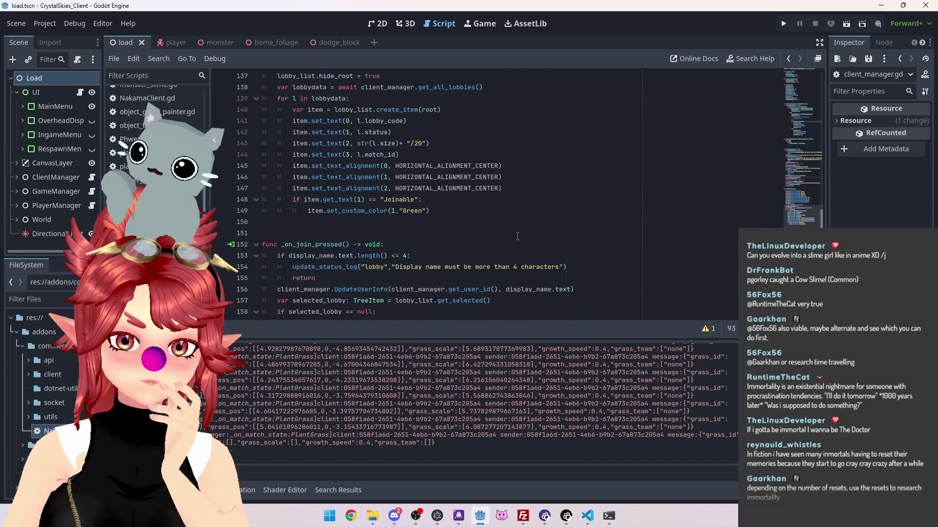
scroll(518, 236, "down", 4)
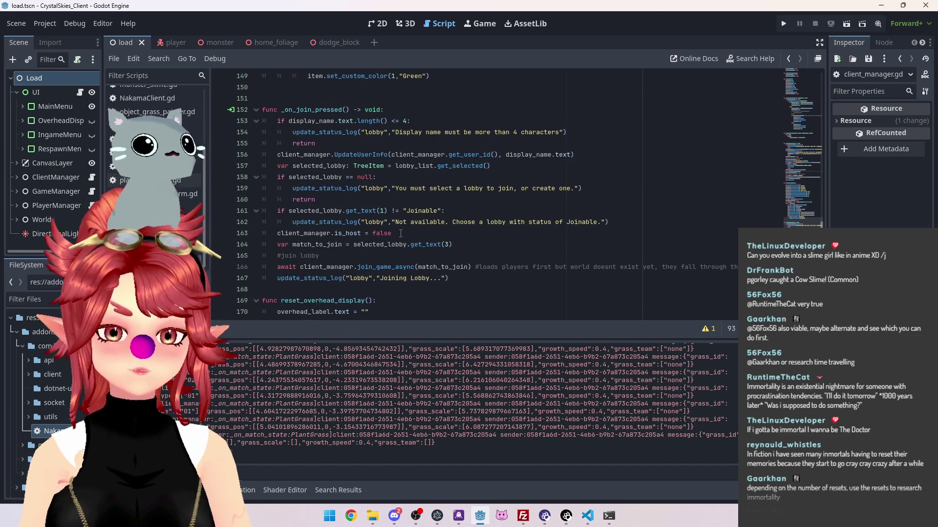
scroll(401, 233, "up", 19)
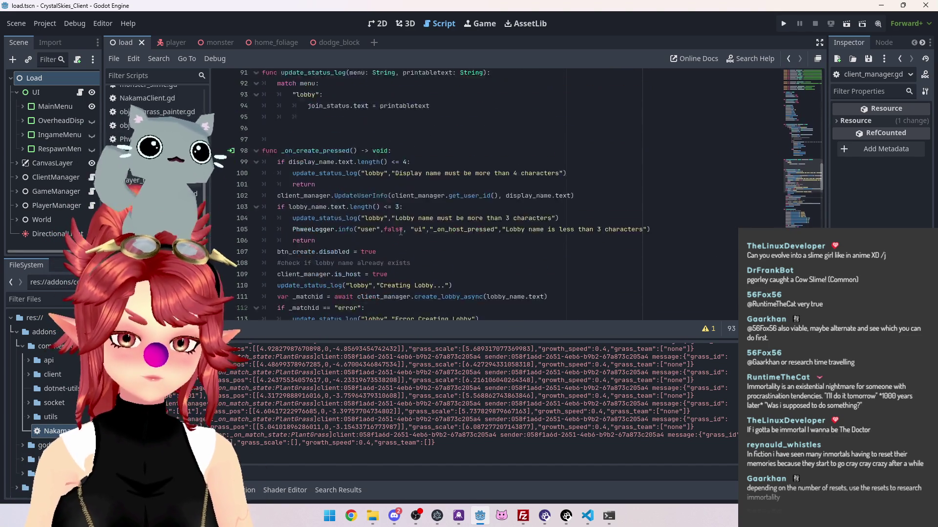
scroll(347, 213, "down", 3)
scroll(329, 113, "up", 2)
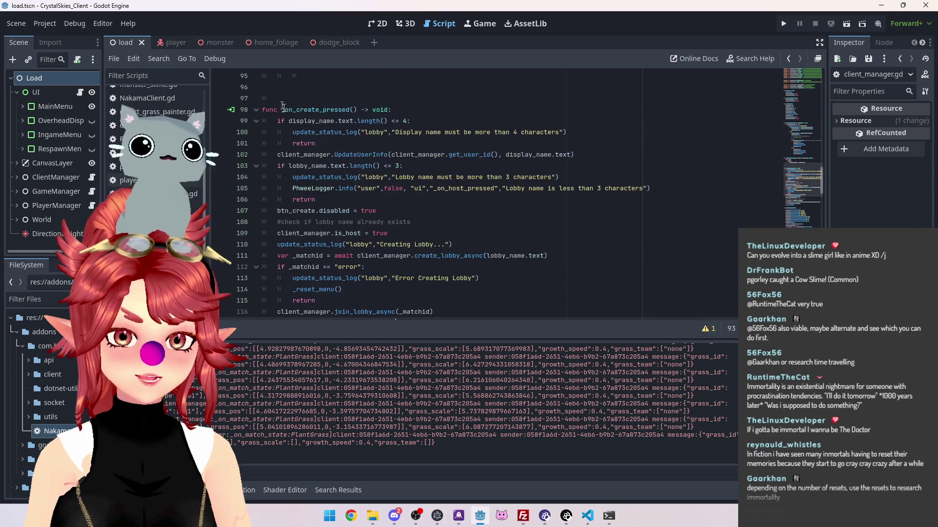
scroll(308, 88, "down", 2)
scroll(328, 112, "up", 2)
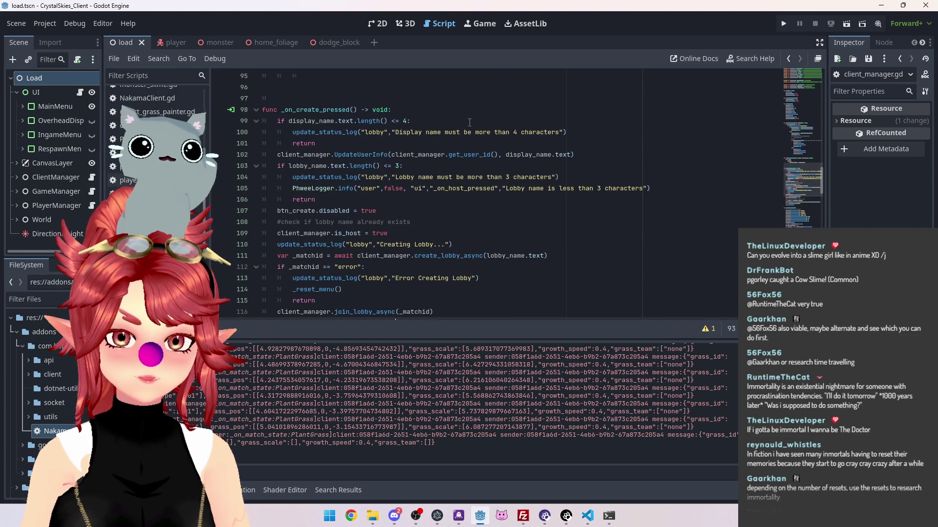
scroll(384, 140, "down", 1)
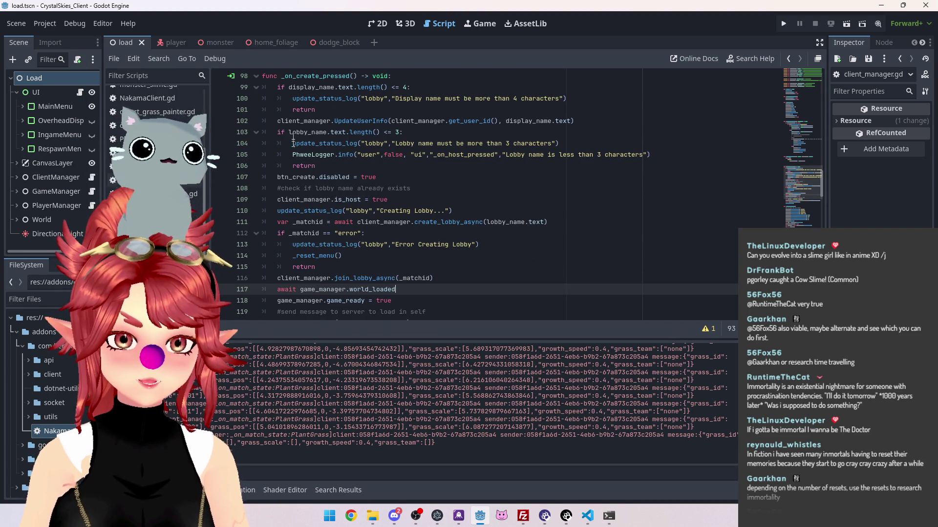
left_click(293, 177)
scroll(395, 192, "down", 1)
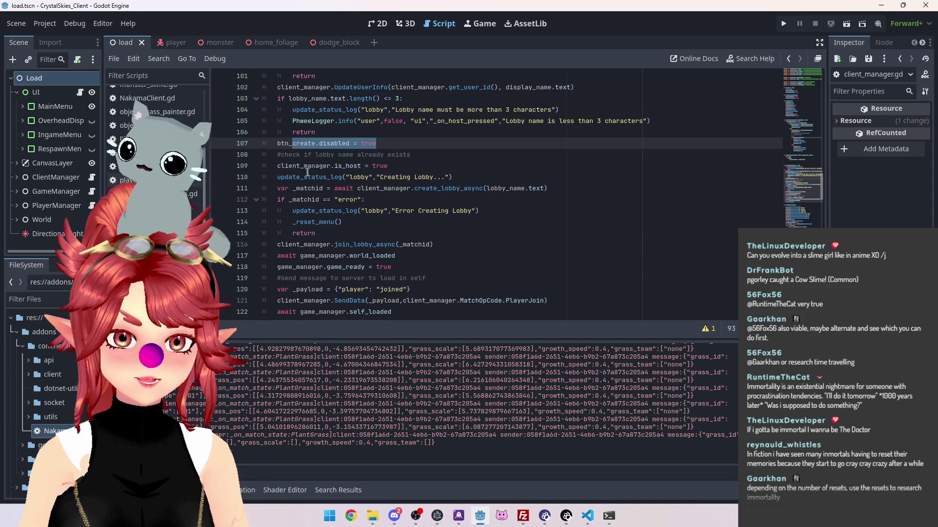
key("Down")
key("Down")
left_click(419, 167, "shift")
scroll(418, 166, "down", 1)
left_click(289, 132)
mouse_move(277, 132)
left_mouse_down()
mouse_move(434, 134)
mouse_move(488, 155)
mouse_move(542, 222)
mouse_move(543, 290)
mouse_move(544, 279)
left_mouse_up()
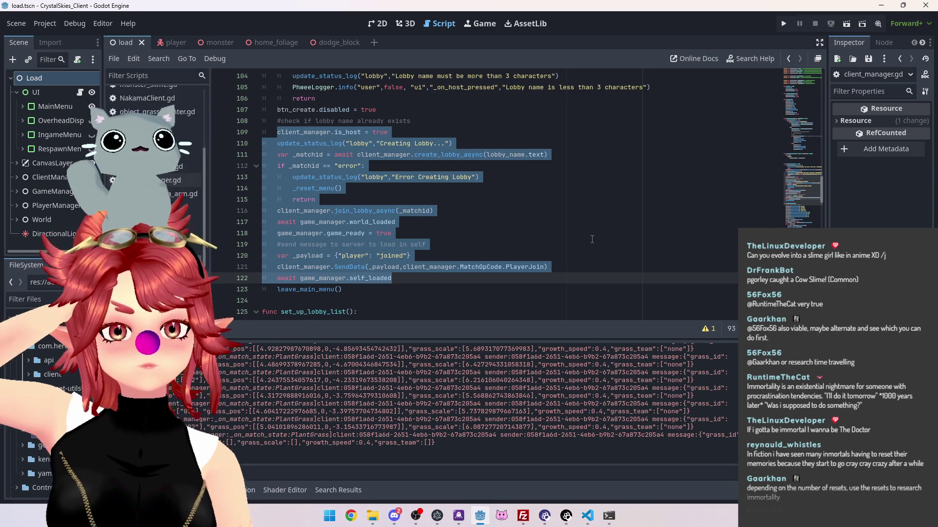
mouse_move(560, 266)
left_mouse_down()
mouse_move(294, 149)
mouse_move(230, 135)
left_mouse_up()
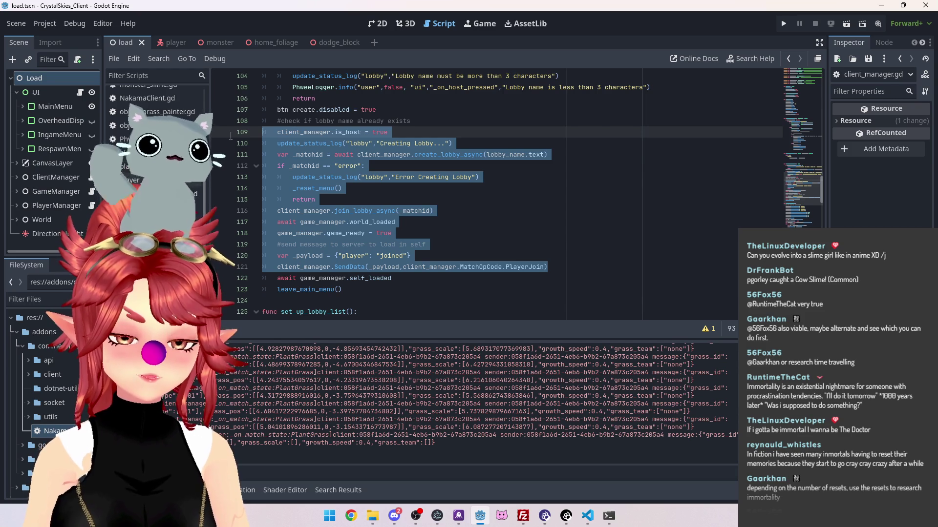
scroll(516, 213, "up", 4)
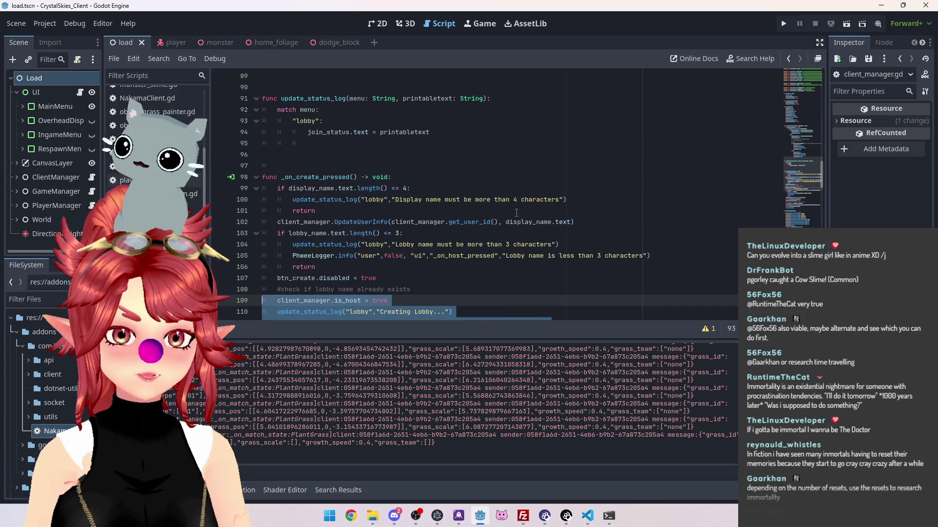
scroll(516, 213, "down", 3)
scroll(516, 213, "down", 3)
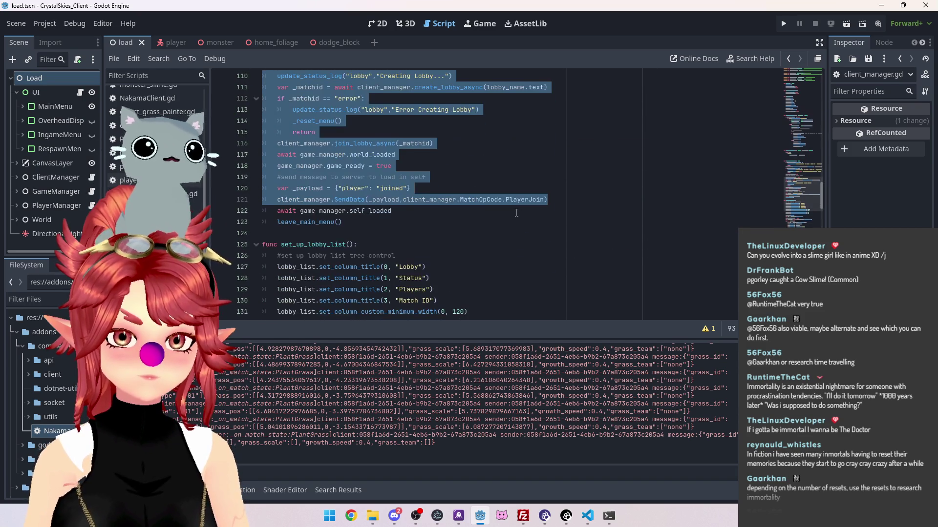
scroll(517, 213, "up", 2)
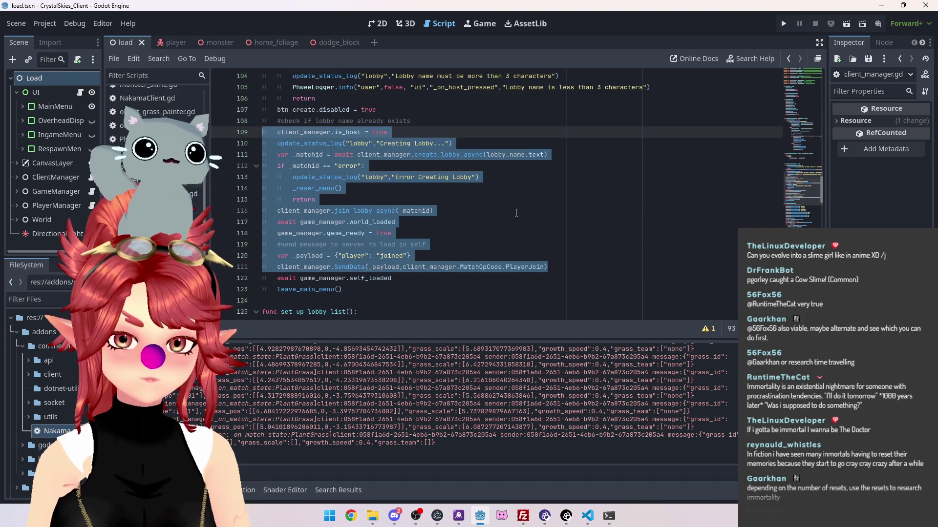
scroll(473, 184, "up", 2)
scroll(457, 174, "down", 4)
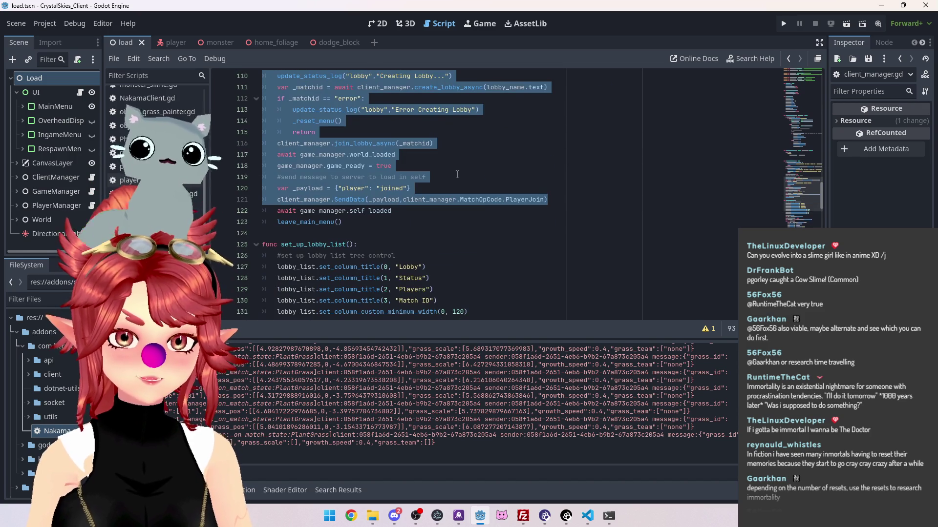
scroll(457, 174, "up", 2)
scroll(457, 174, "down", 2)
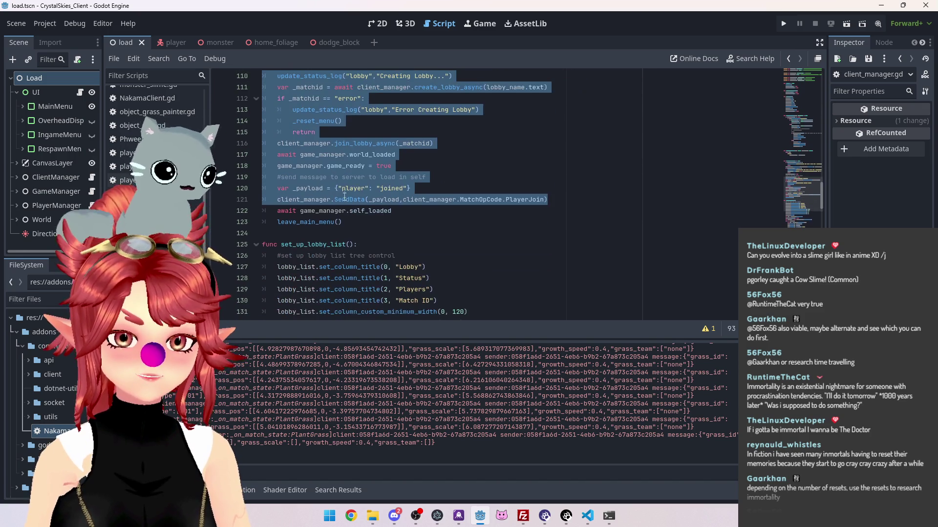
left_click(322, 234)
Insert a new function line named create_and_join_lobby, then rename 'lobby' to 'game' in it.
key("Return")
key("Return")
key("Up")
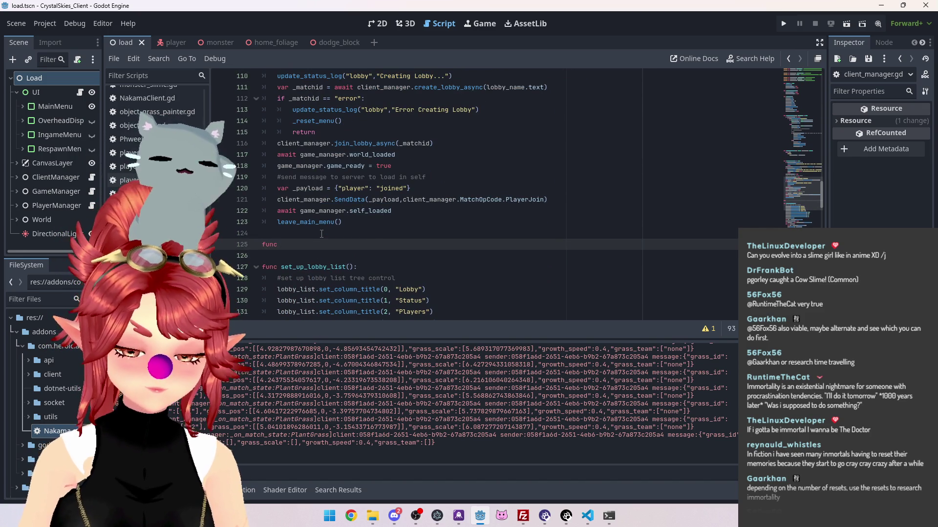
type("and")
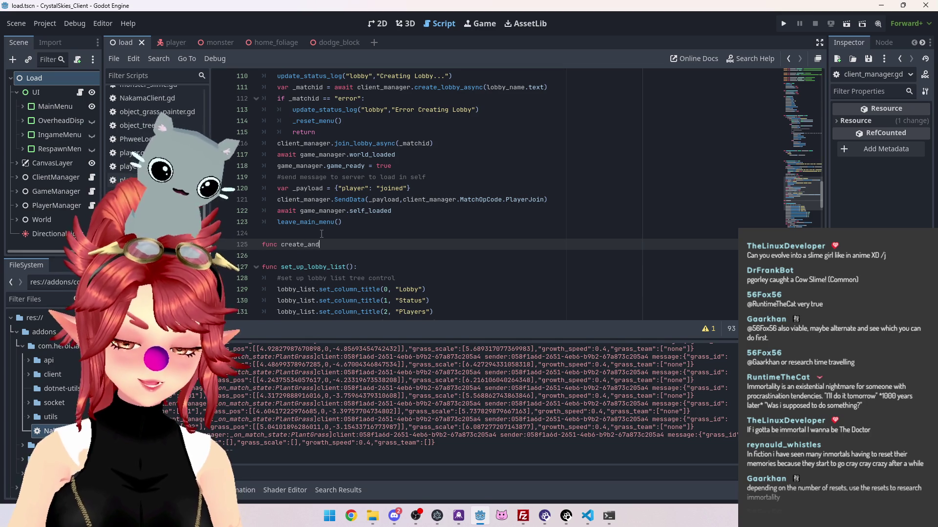
type("_join_lobb")
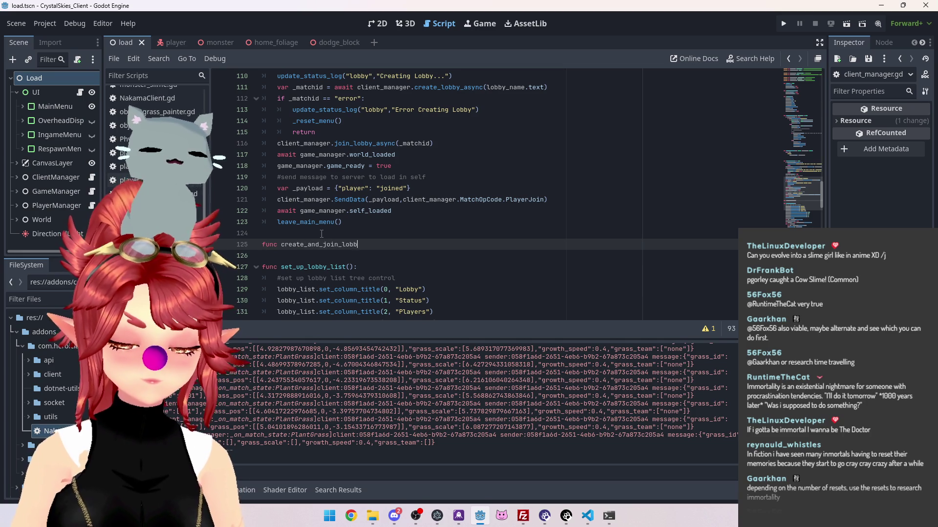
type("y()\"")
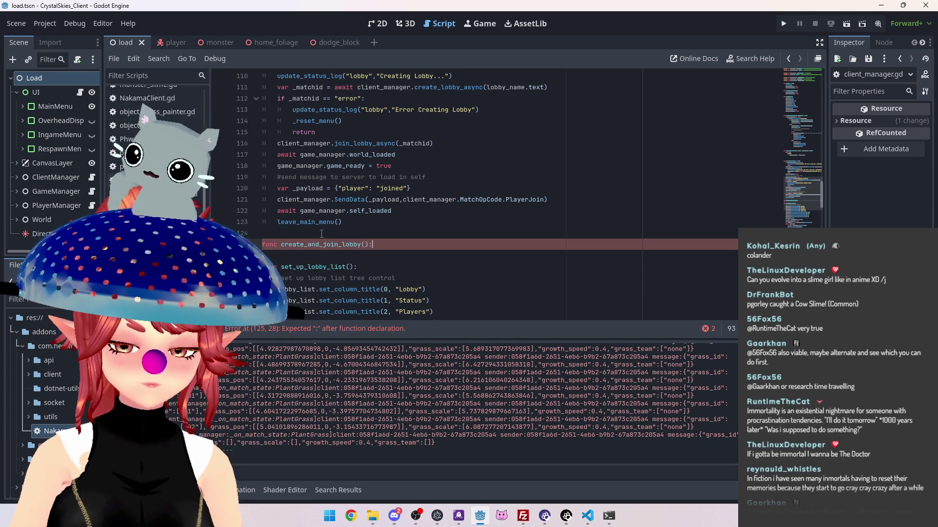
key("Return")
double_click(361, 245)
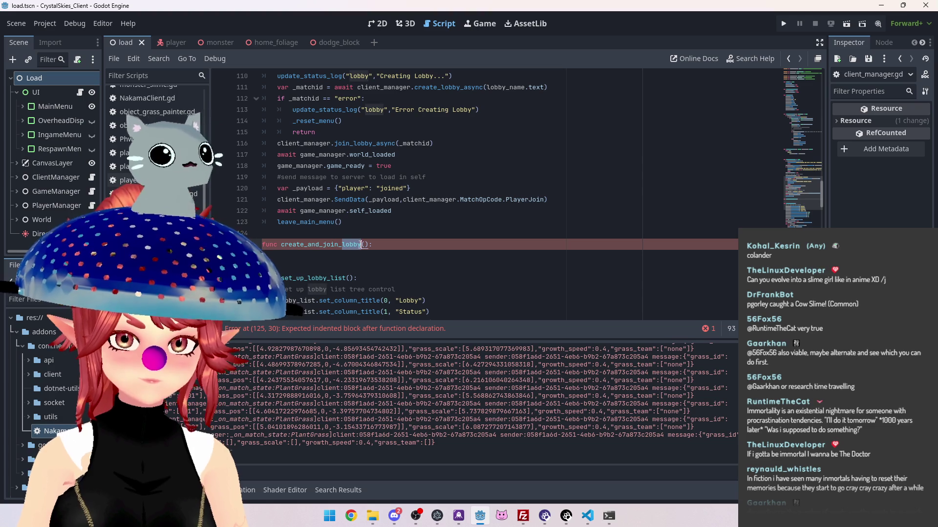
type("game")
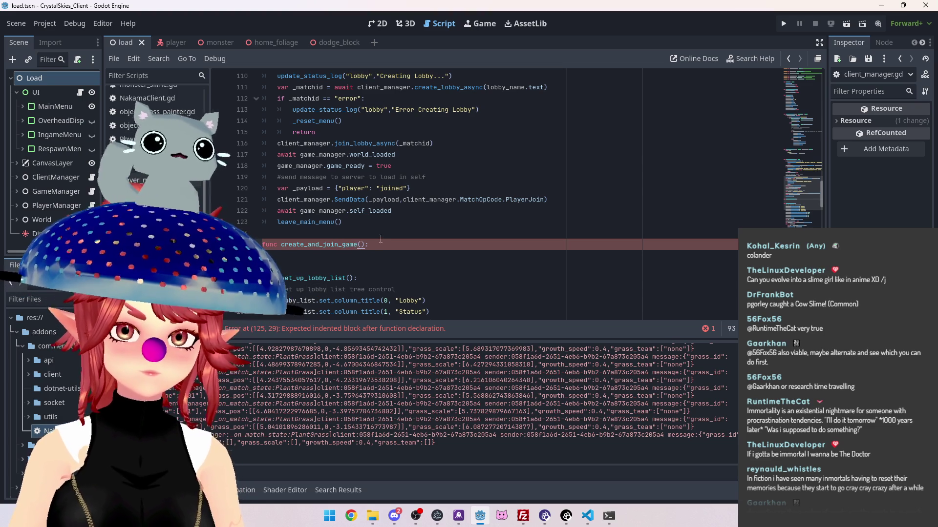
scroll(380, 239, "up", 1)
Cut the lobby-creation lines 109–121 into create_and_join_game() and fix the is_host line's indentation.
mouse_move(580, 236)
left_mouse_down()
mouse_move(342, 229)
mouse_move(318, 177)
mouse_move(300, 177)
mouse_move(343, 172)
mouse_move(258, 160)
left_mouse_up()
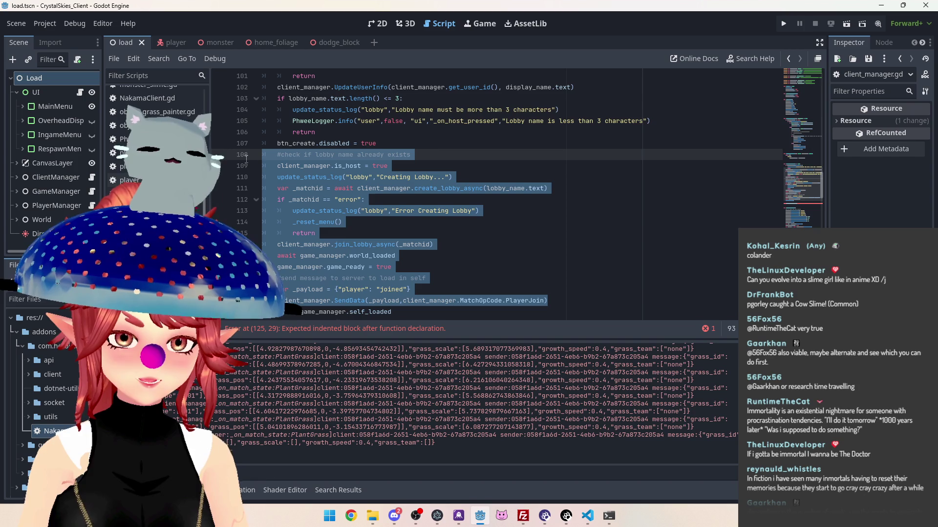
left_click_drag(246, 159, 248, 166)
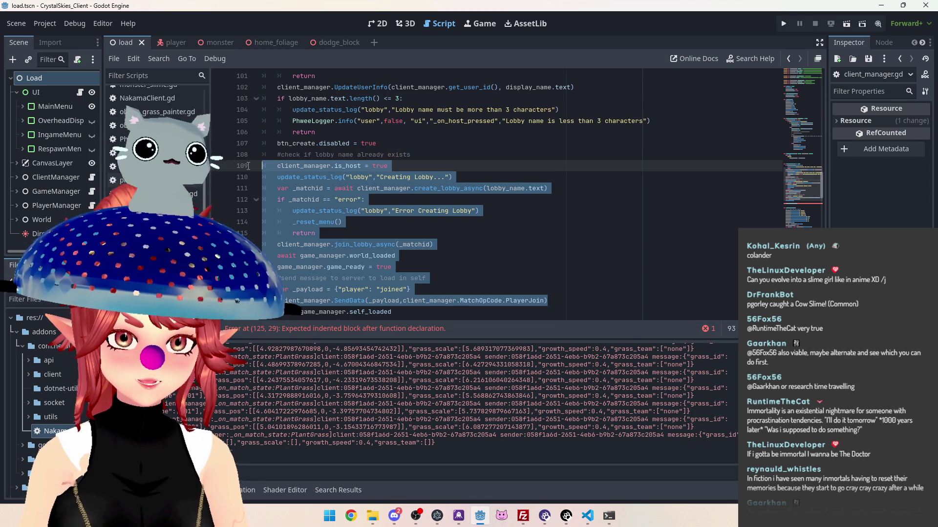
scroll(430, 232, "down", 1)
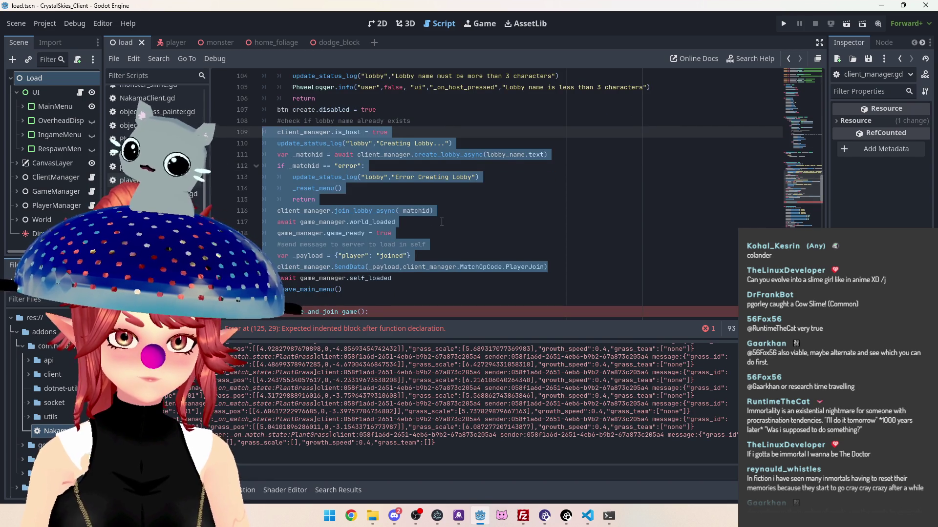
scroll(441, 222, "down", 1)
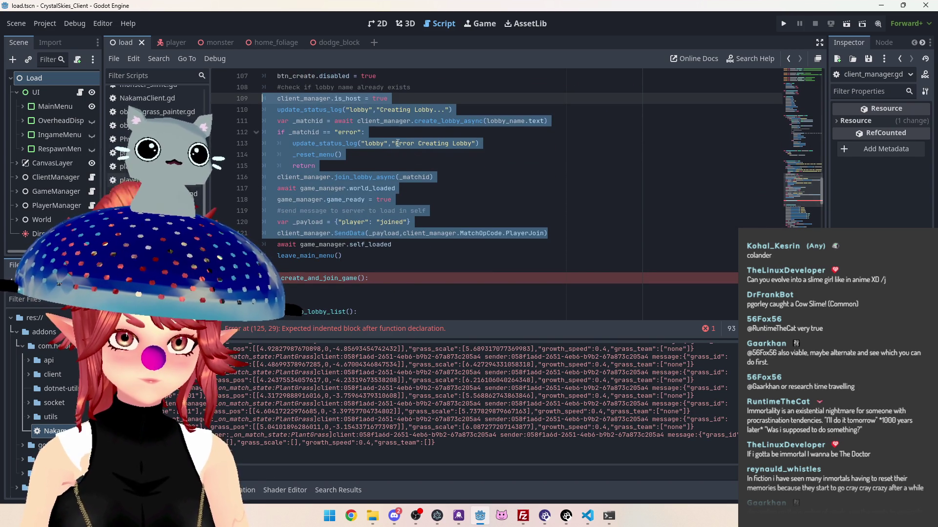
key("ctrl+x")
left_click(360, 156)
key("ctrl+v")
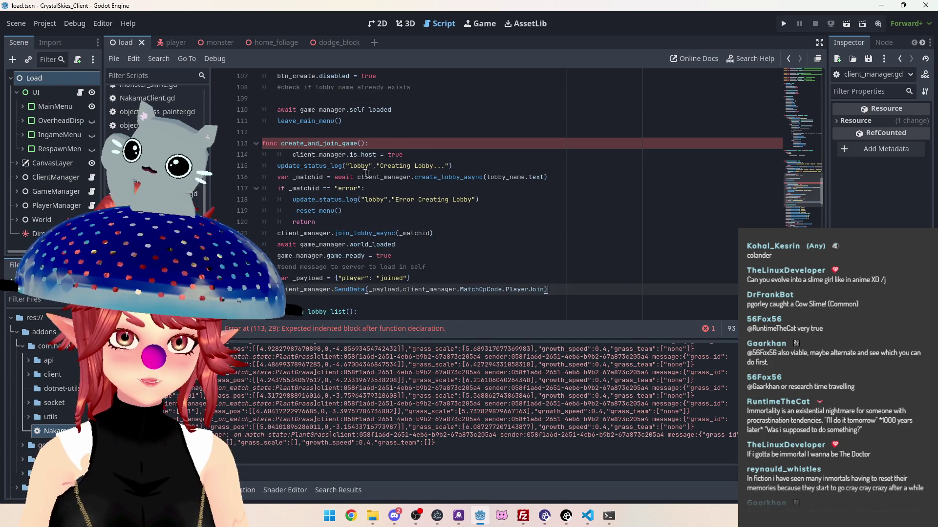
left_click(293, 155)
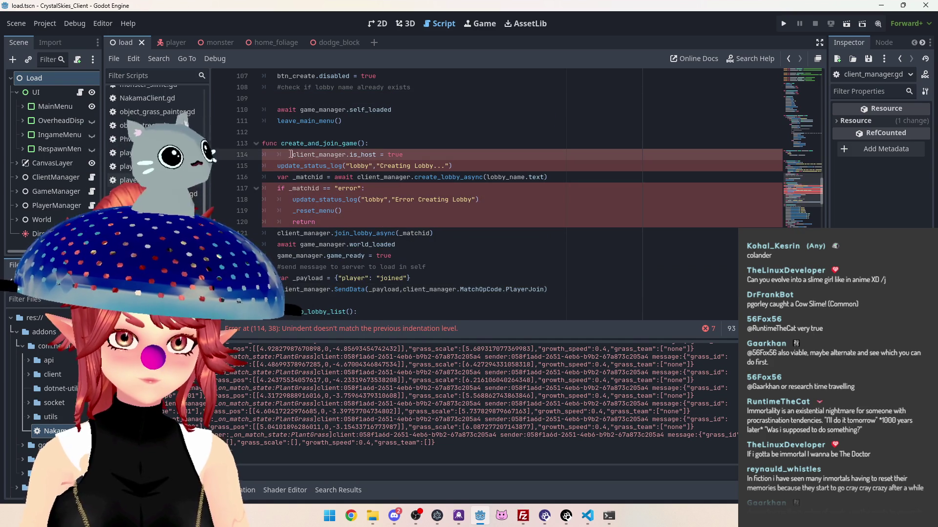
key("BackSpace")
left_click(281, 143)
left_click_drag(281, 143, 366, 143)
Paste an indented create_and_join_game() call on line 109 of _on_create_pressed.
scroll(335, 147, "up", 2)
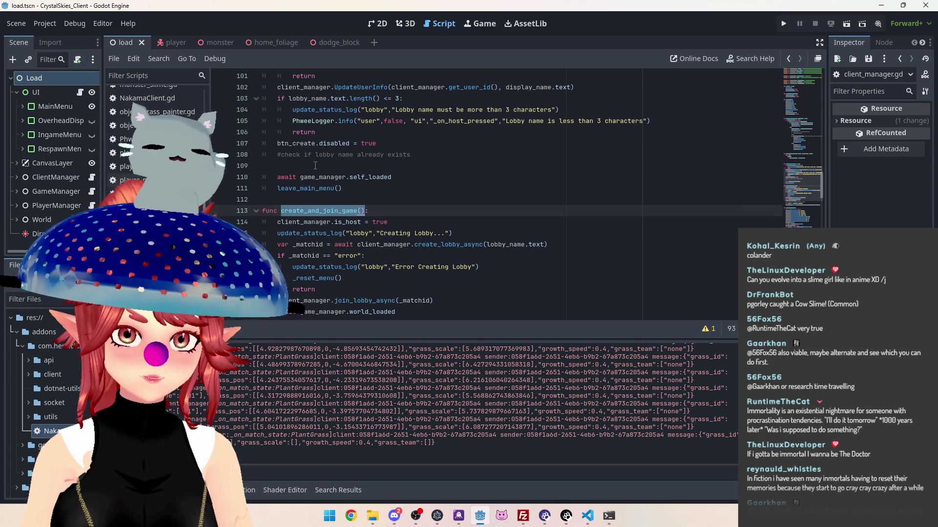
left_click(319, 165)
key("ctrl+v")
left_click(263, 165)
key("Tab")
left_click(445, 145)
scroll(439, 210, "down", 2)
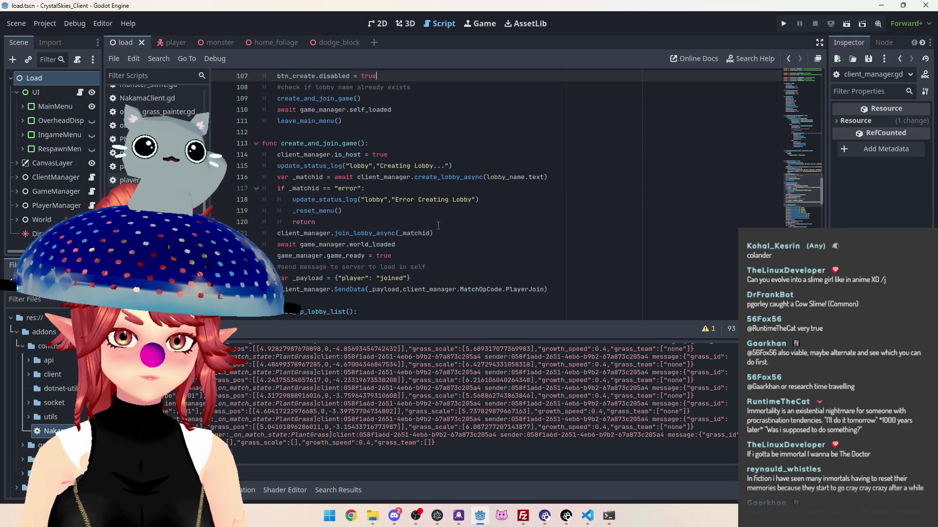
scroll(423, 209, "up", 5)
scroll(375, 197, "down", 4)
scroll(375, 197, "up", 3)
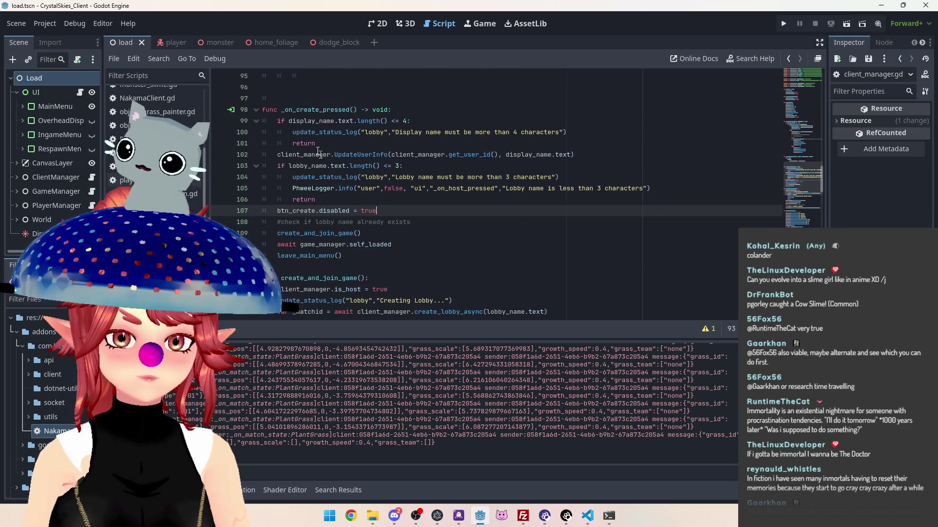
left_click(285, 109)
double_click(327, 109)
scroll(327, 127, "down", 2)
scroll(312, 112, "up", 3)
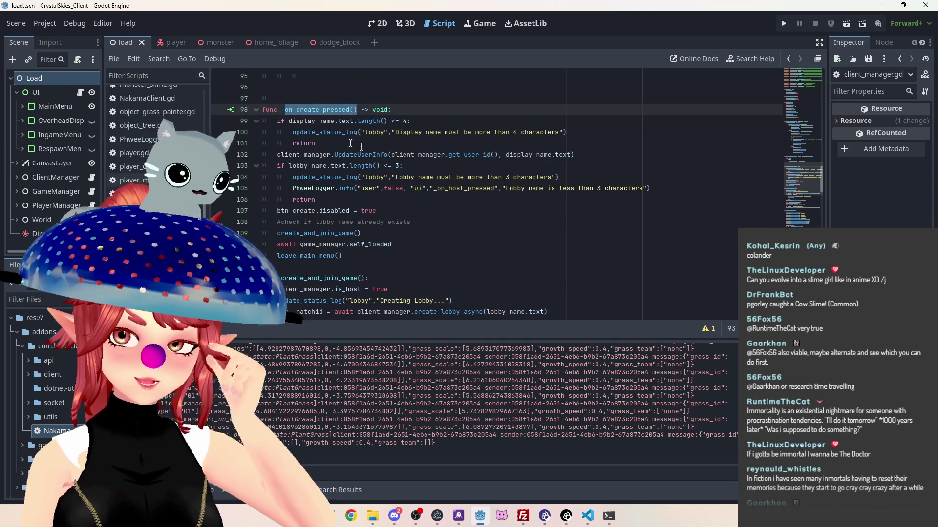
scroll(318, 147, "down", 8)
scroll(332, 166, "down", 10)
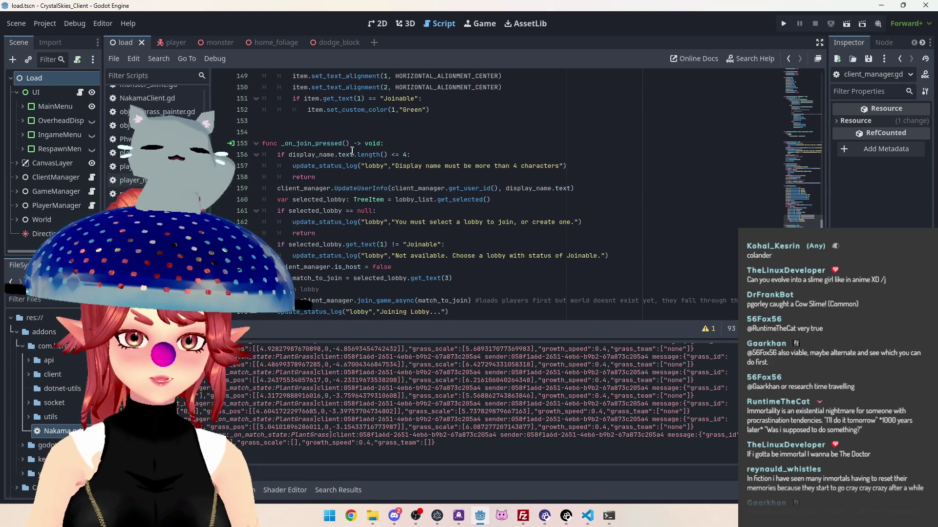
left_click(404, 166)
left_click_drag(404, 167, 479, 166)
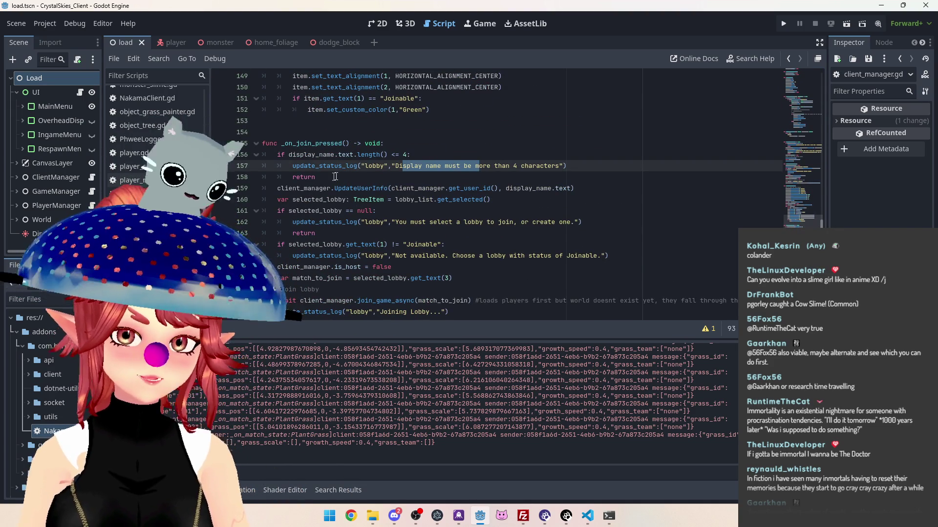
left_click_drag(393, 188, 428, 188)
left_click(302, 190)
left_click_drag(279, 189, 581, 191)
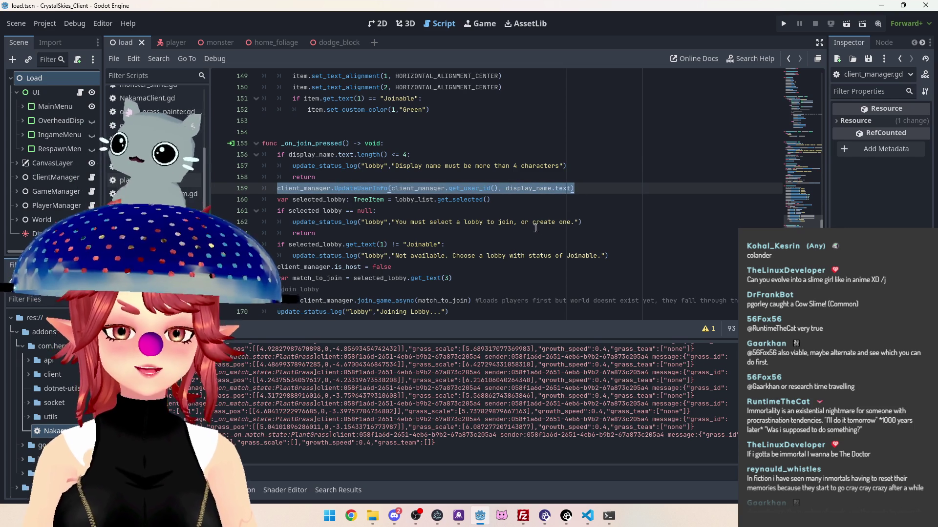
scroll(419, 201, "up", 15)
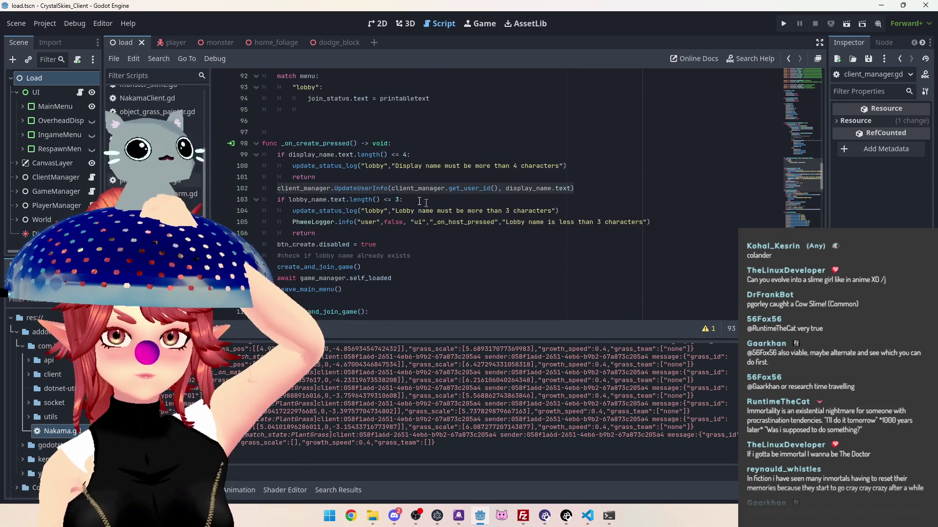
scroll(419, 202, "down", 15)
scroll(496, 212, "down", 3)
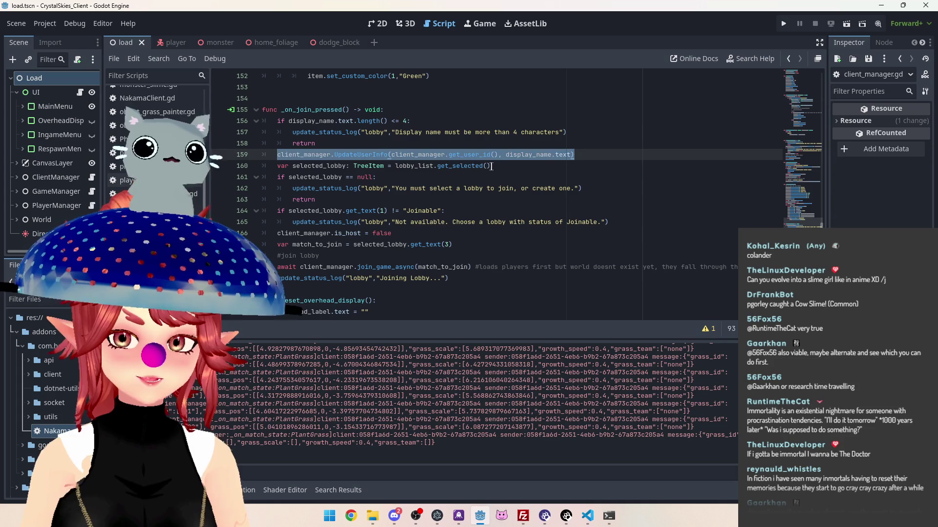
left_click(491, 167)
left_click_drag(279, 166, 510, 170)
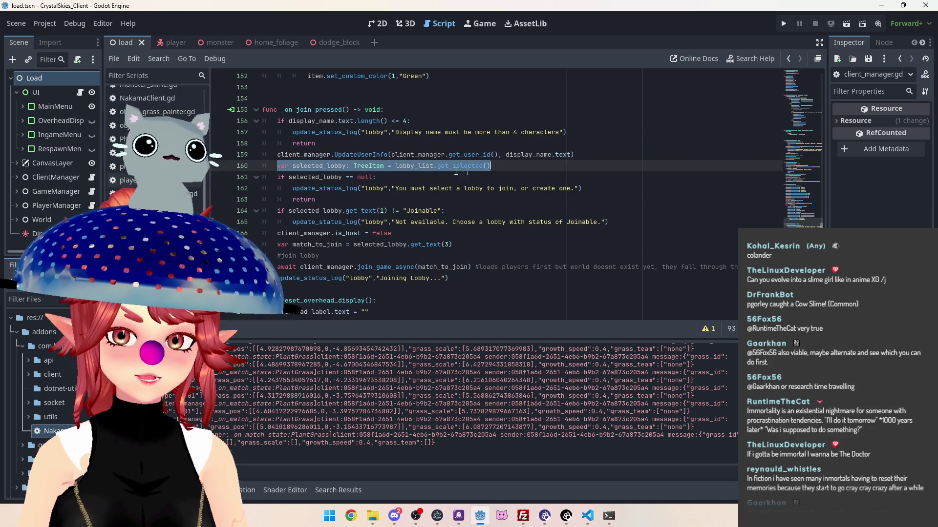
scroll(436, 166, "down", 1)
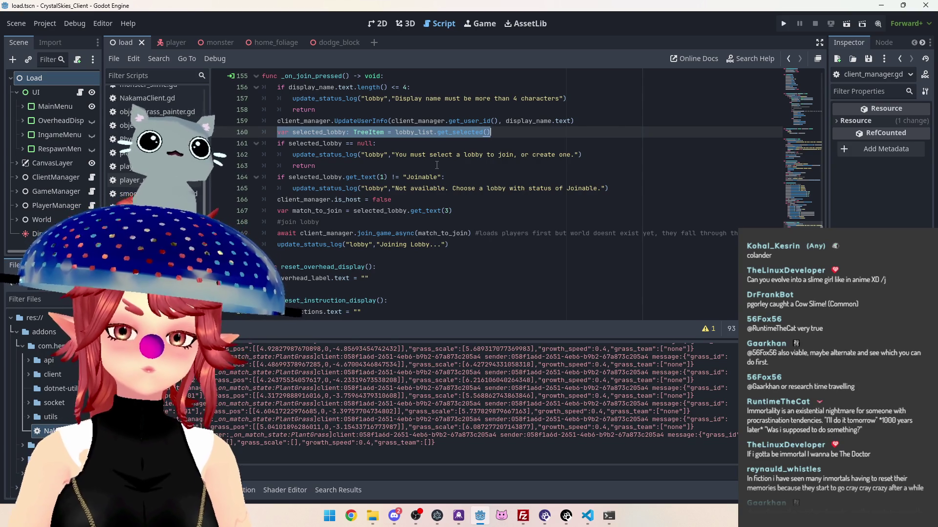
mouse_move(278, 143)
left_mouse_down()
mouse_move(612, 161)
mouse_move(612, 173)
left_mouse_up()
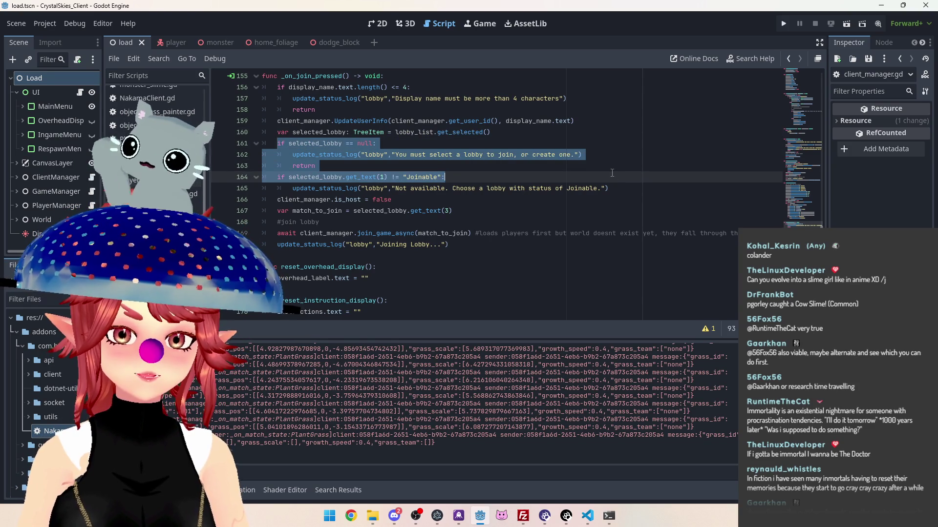
scroll(457, 192, "down", 1)
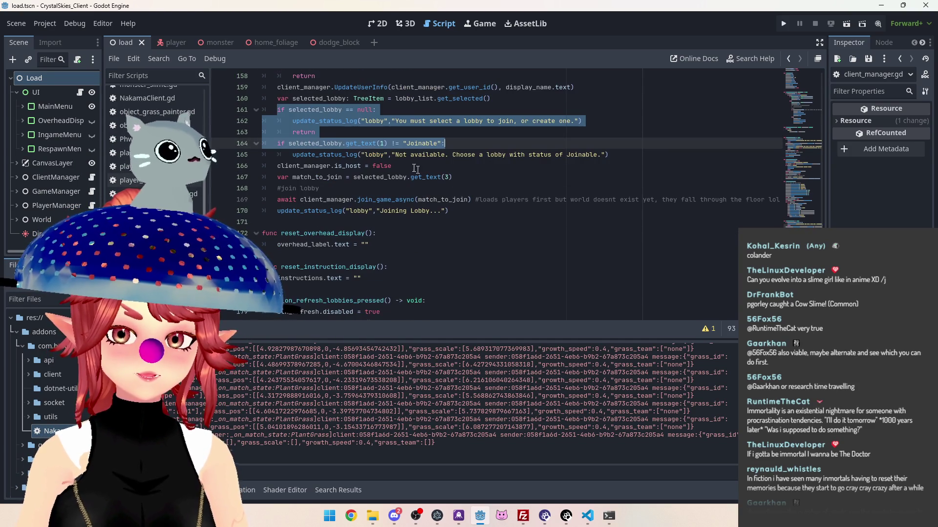
left_click(283, 144)
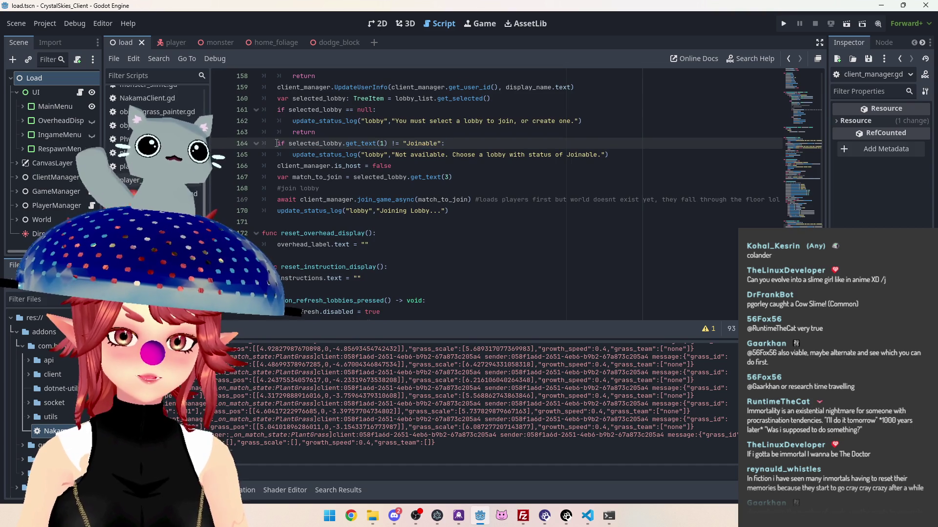
left_click_drag(277, 144, 451, 142)
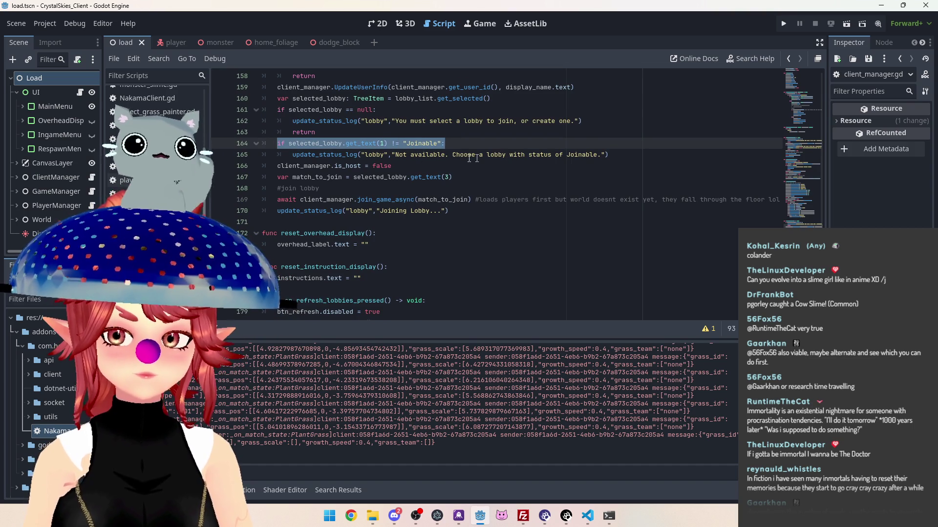
left_click(419, 154)
mouse_move(609, 154)
left_mouse_down()
mouse_move(342, 155)
mouse_move(278, 132)
left_mouse_up()
scroll(321, 165, "up", 4)
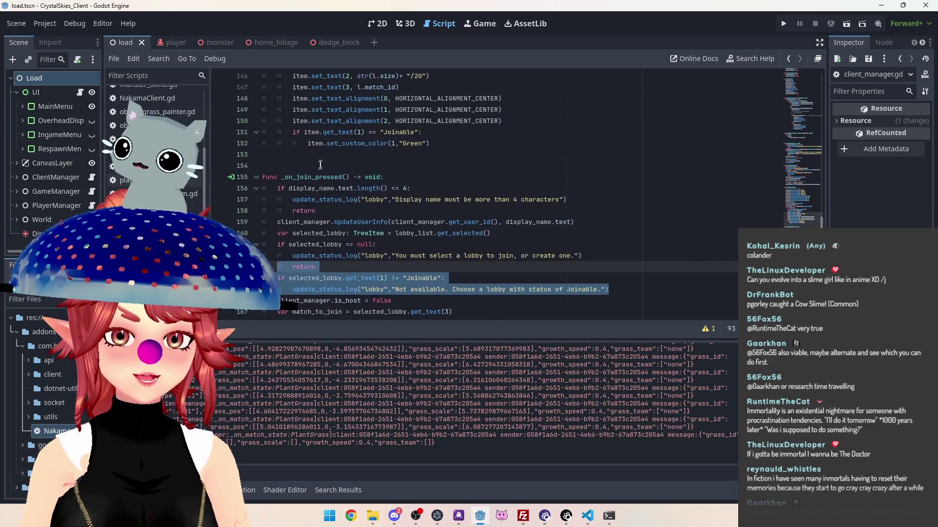
scroll(320, 165, "down", 4)
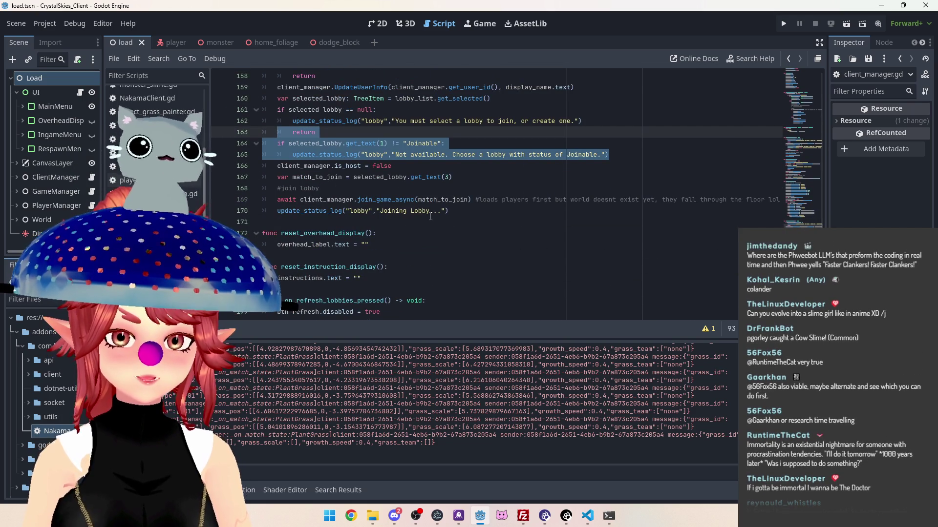
scroll(430, 217, "up", 18)
scroll(390, 216, "up", 4)
scroll(310, 171, "down", 1)
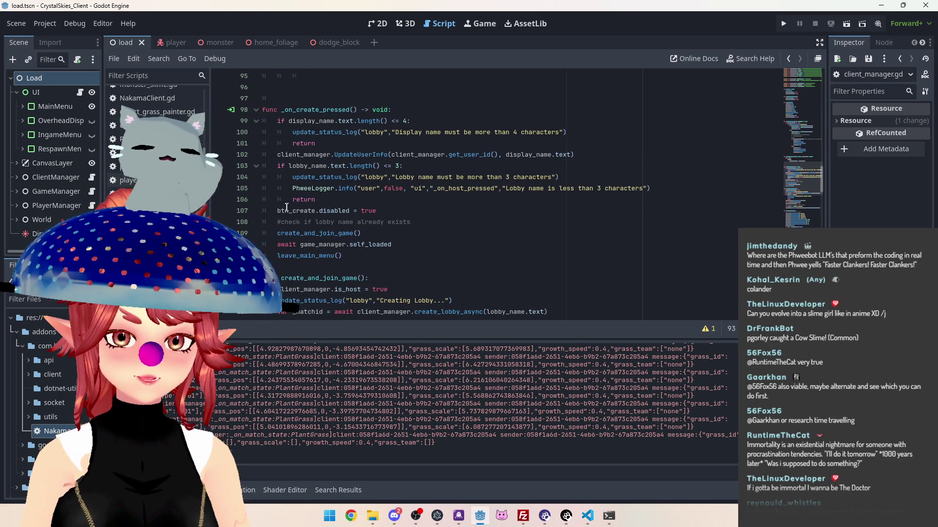
scroll(381, 211, "down", 20)
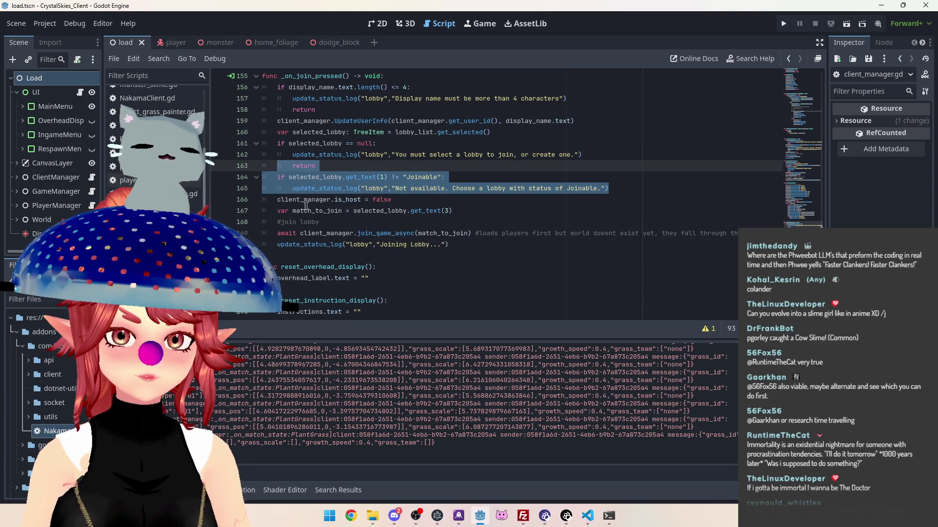
Add blank lines after the Joinable check at line 166 and declare func join_game(): above the joining code.
left_click(277, 201)
key("Return")
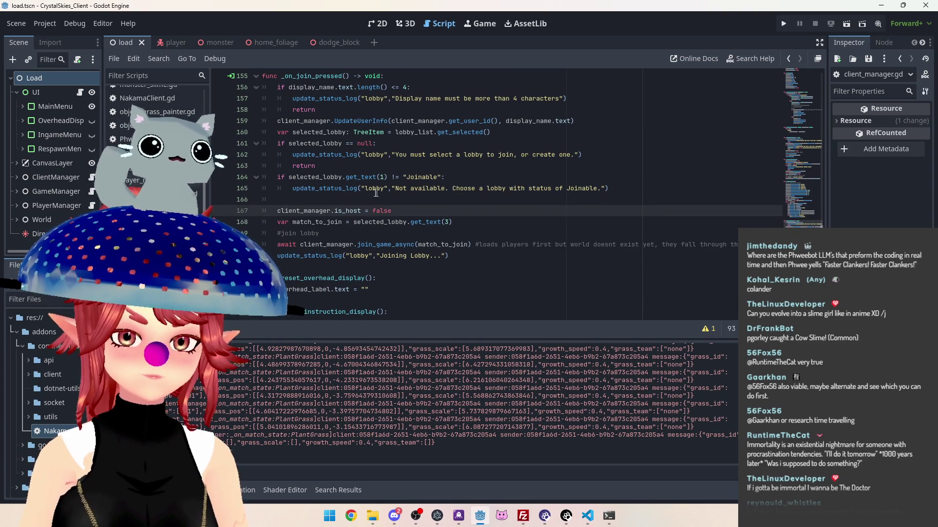
key("Up")
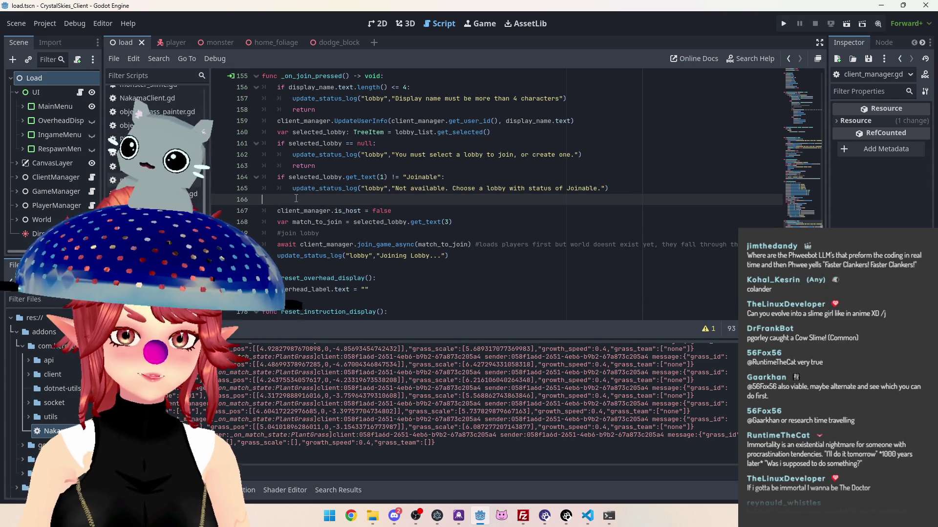
key("Return")
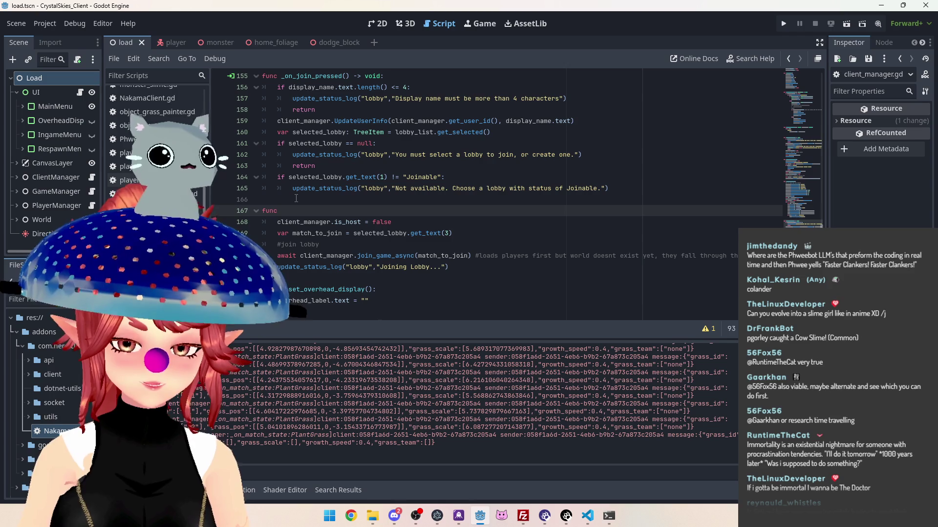
scroll(342, 199, "up", 15)
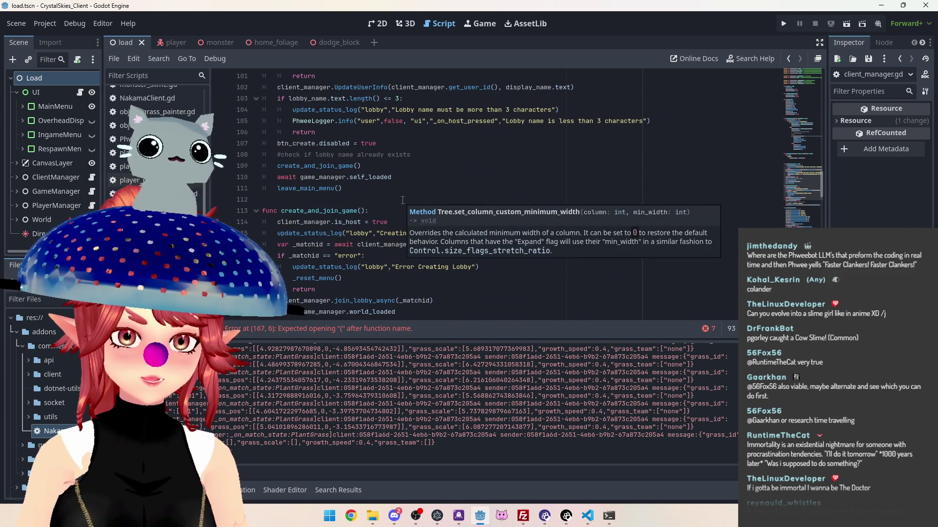
scroll(402, 200, "down", 20)
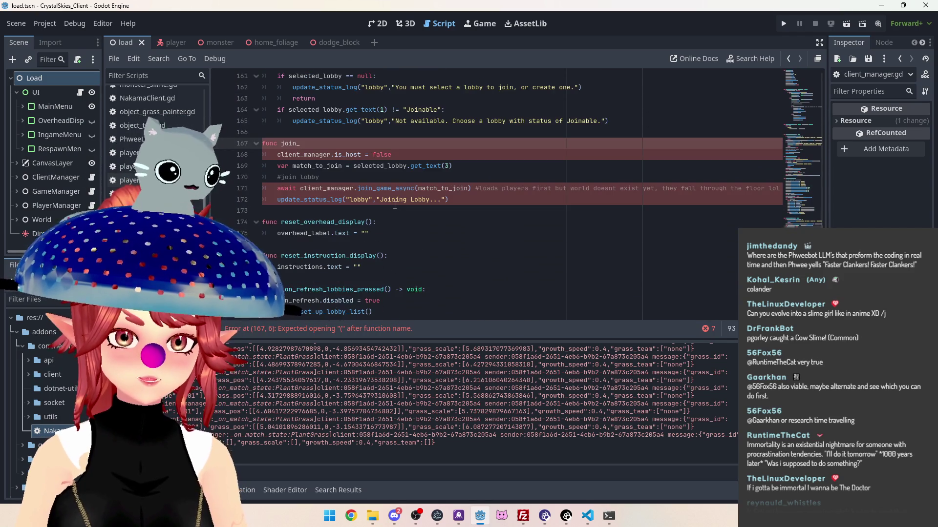
type("game():")
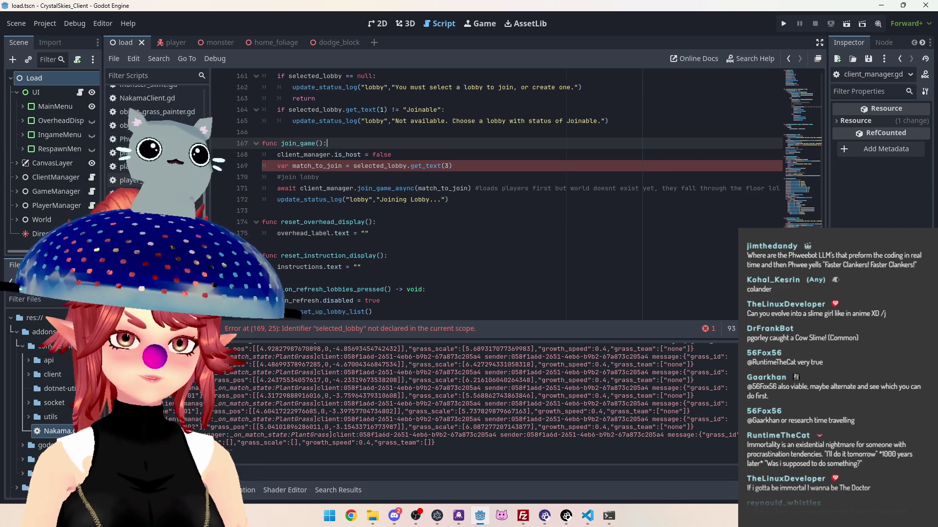
Move the 'var match_to_join = selected_lobby.get_text(3)' declaration out of join_game() to line 166 in _on_join_pressed.
scroll(463, 180, "up", 1)
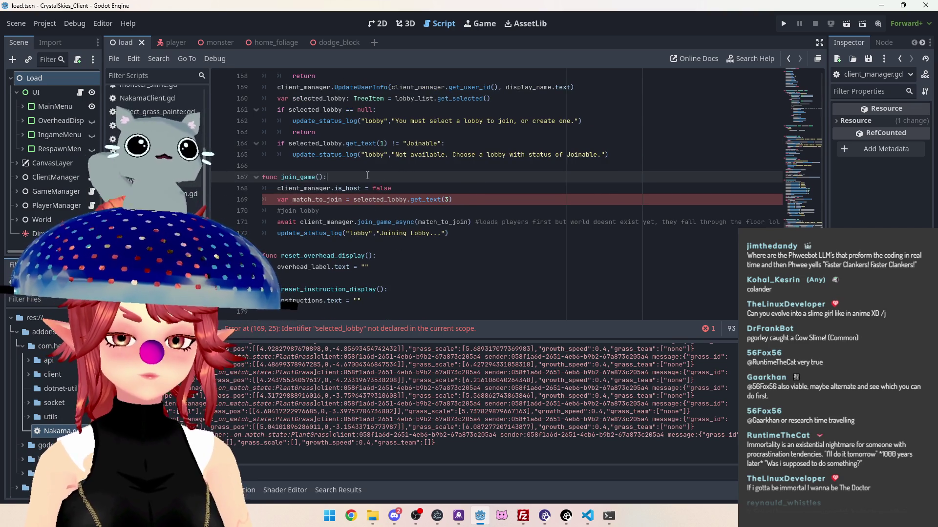
left_click(459, 200)
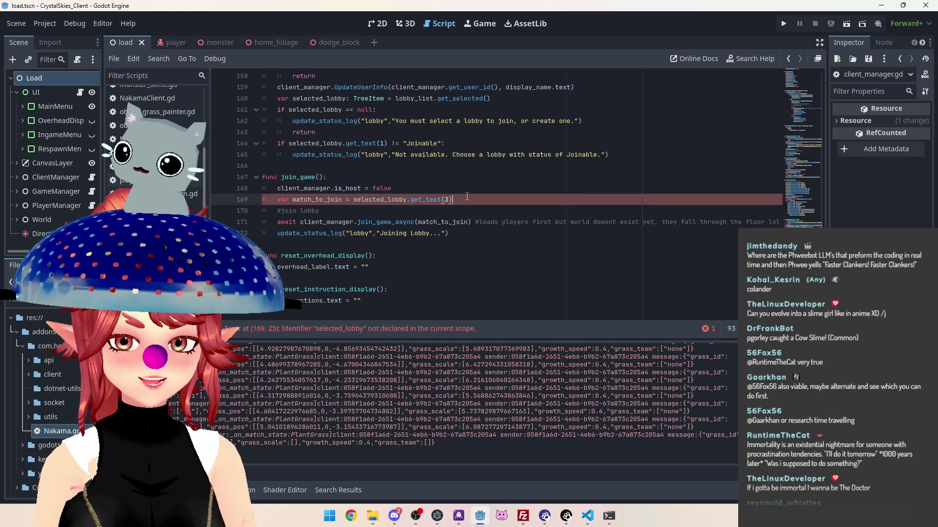
key("Up")
key("Up")
key("Up")
key("Down")
key("Down")
key("Down")
scroll(495, 247, "down", 1)
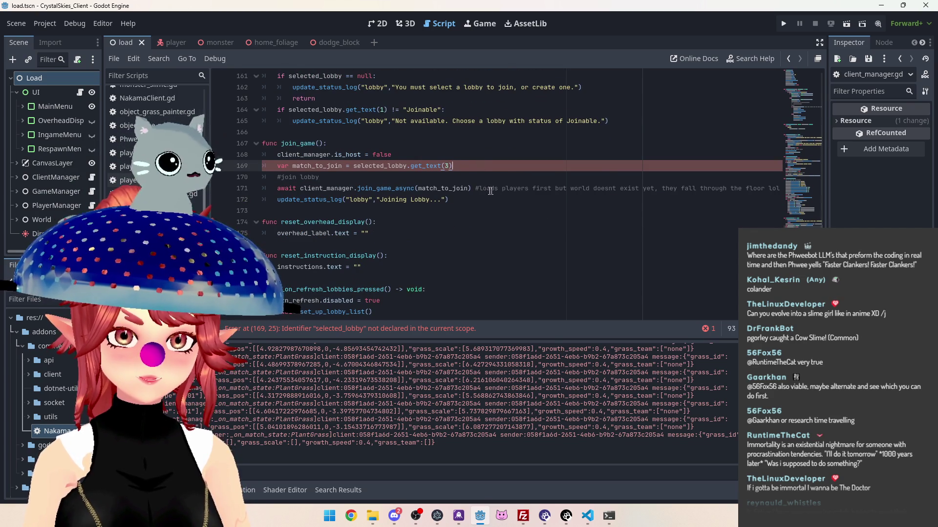
scroll(419, 225, "up", 7)
scroll(419, 225, "down", 5)
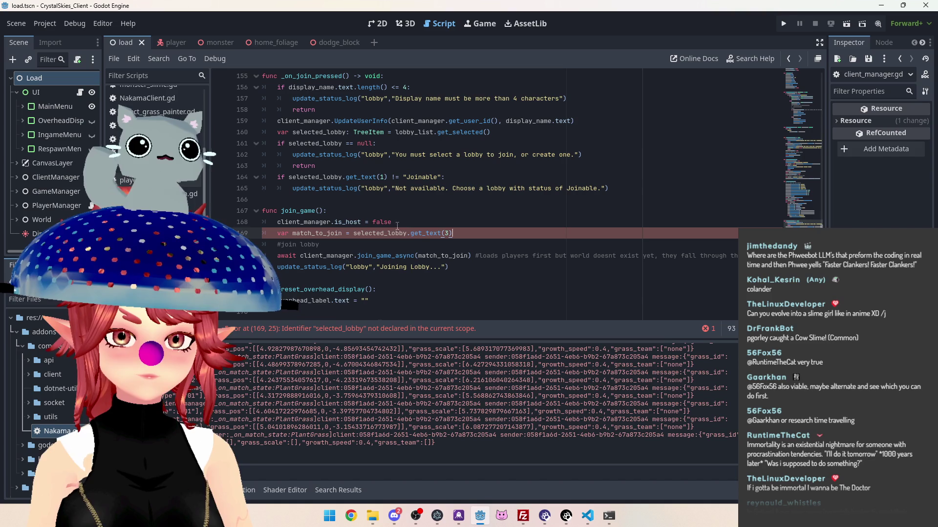
left_click_drag(454, 233, 274, 233)
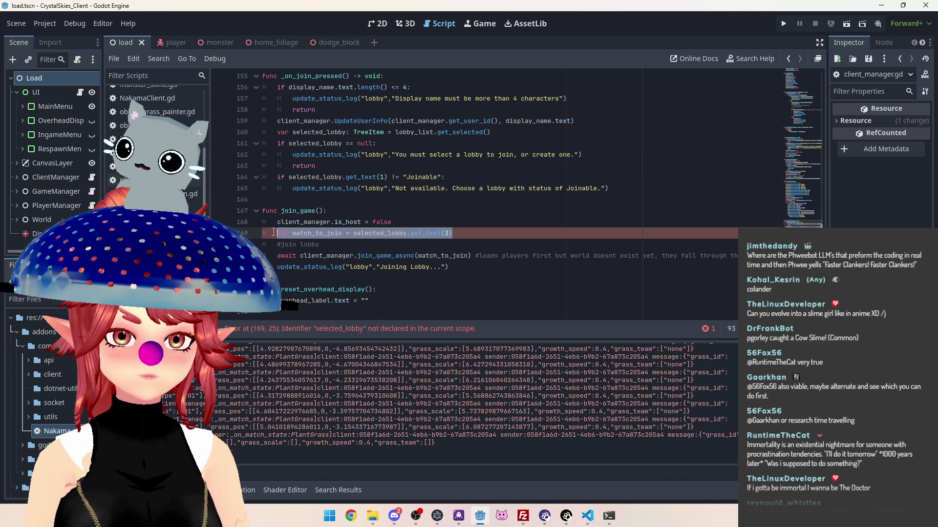
key("ctrl+x")
left_click(329, 198)
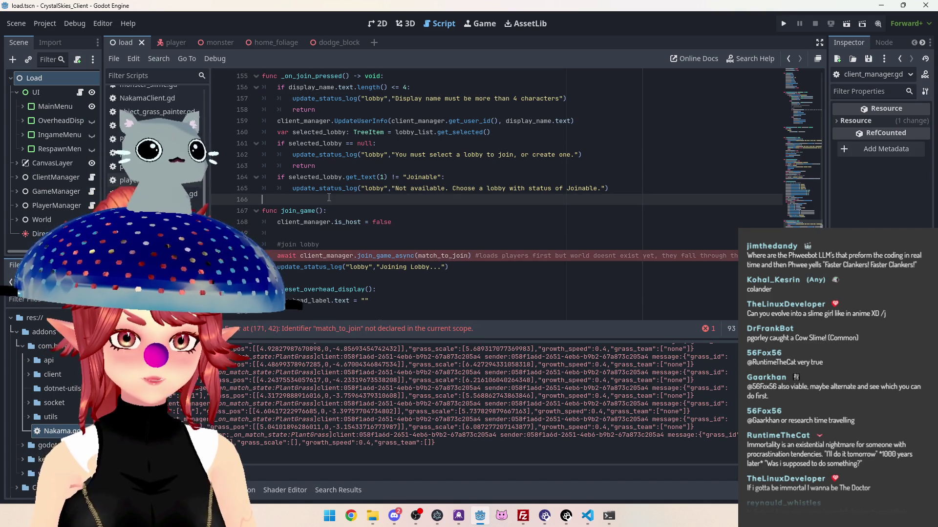
key("ctrl+v")
key("Return")
key("Return")
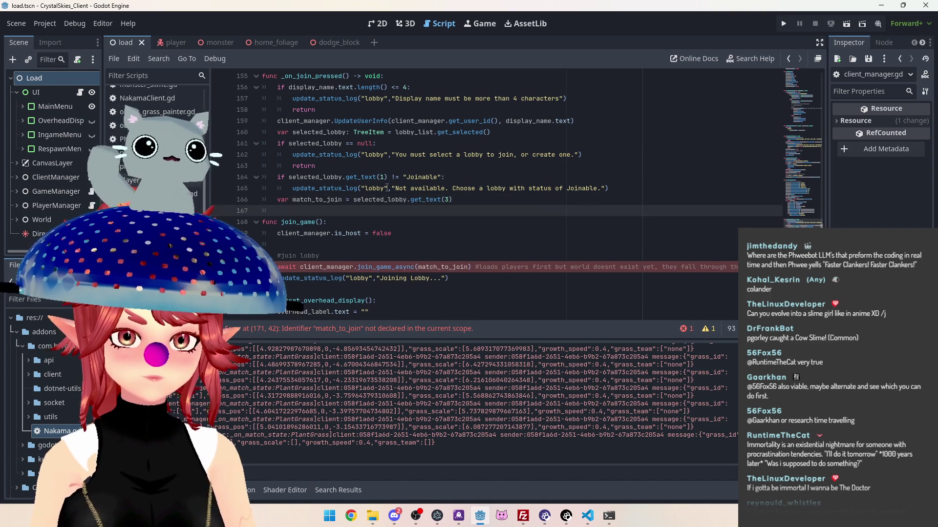
left_click(314, 211)
type("join_")
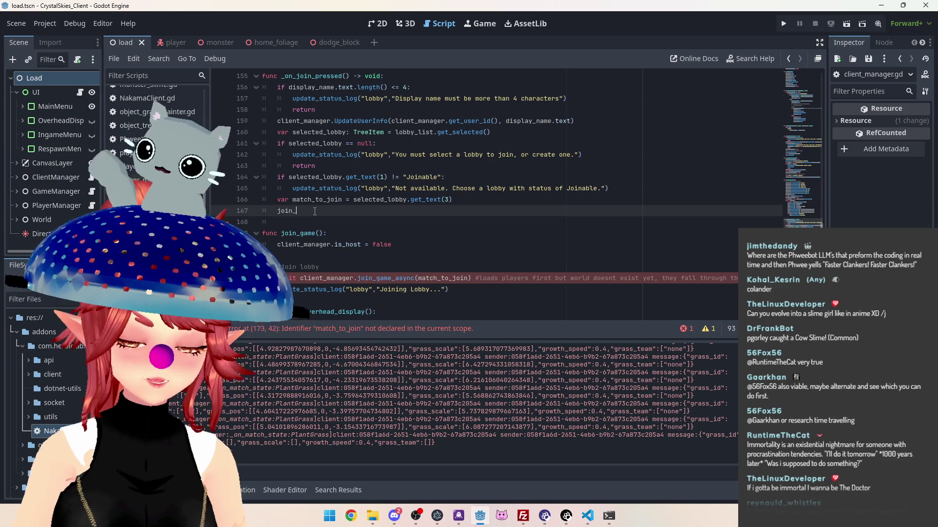
Call join_game(match_to_join) on line 167 at the end of _on_join_pressed.
type("game()")
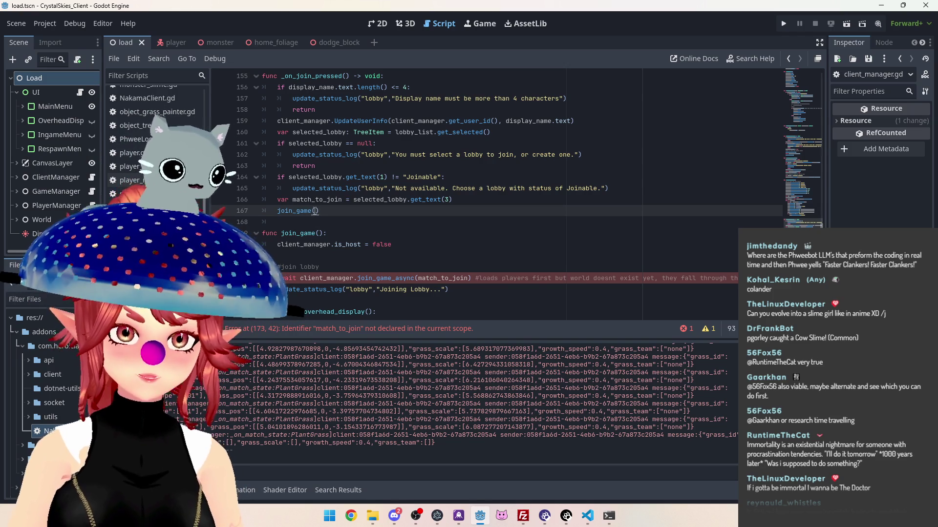
type(")")
double_click(297, 199)
key("ctrl+c")
left_click(316, 211)
key("ctrl+v")
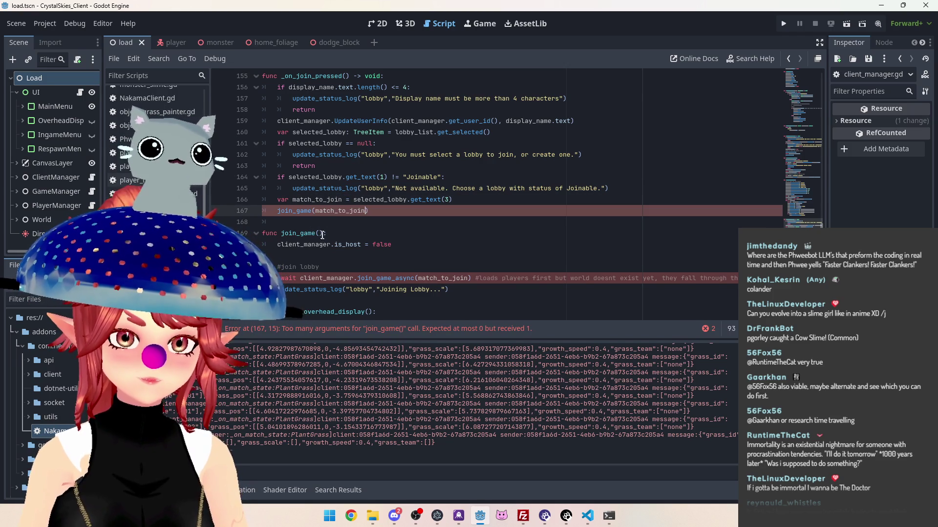
Give join_game a match_to_join: String parameter.
left_click(320, 233)
key("ctrl+v")
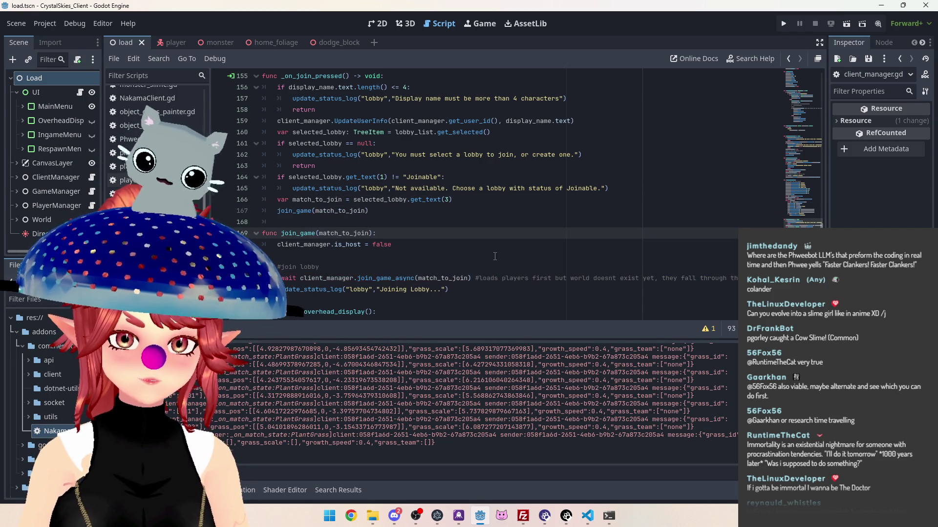
type(": string")
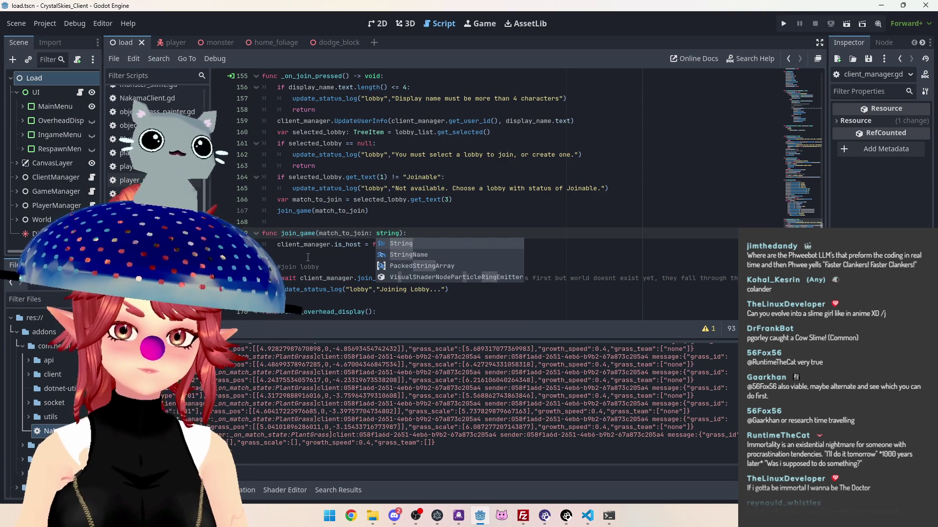
key("Escape")
left_click(388, 235)
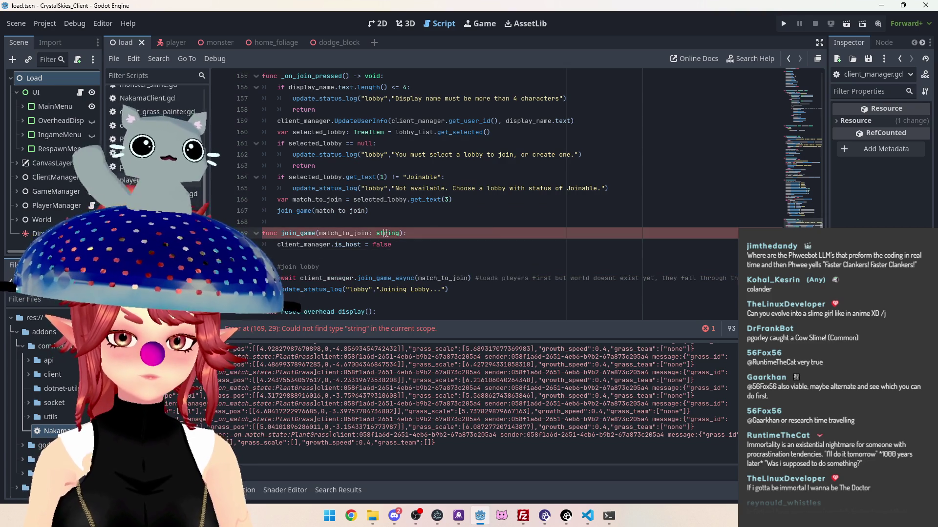
right_click(389, 235)
key("Escape")
key("BackSpace")
type("S")
key("Escape")
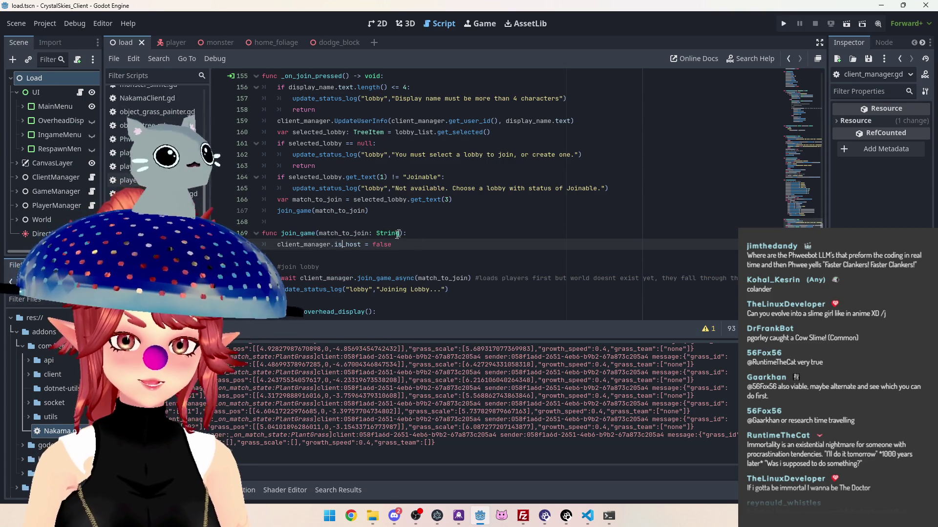
Delete the blank line before the #join lobby comment in join_game.
left_click(368, 254)
key("BackSpace")
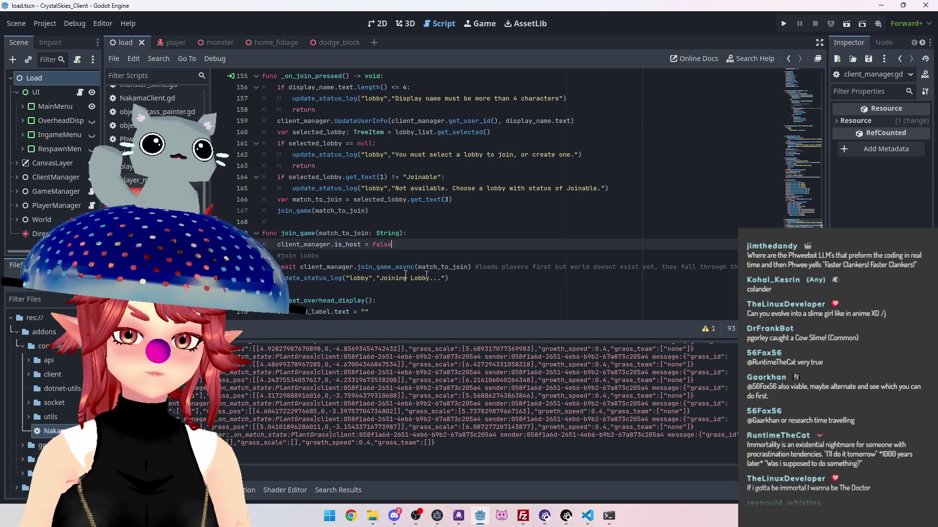
scroll(421, 209, "up", 10)
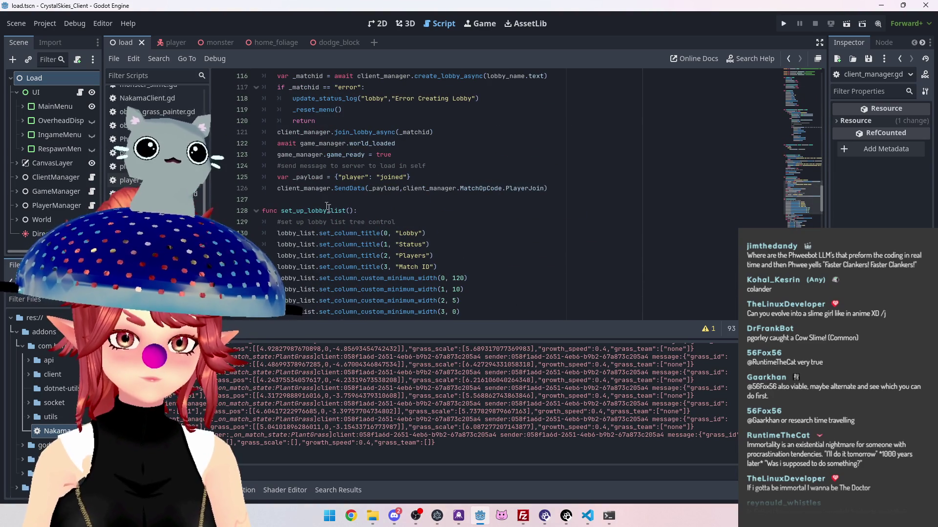
left_click(349, 210)
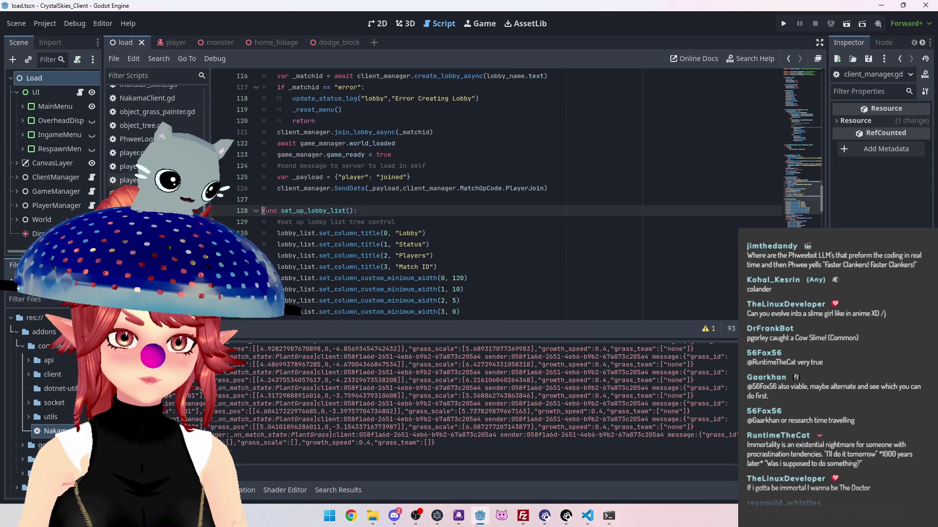
scroll(381, 195, "down", 9)
left_click(429, 177, "shift")
scroll(432, 204, "down", 2)
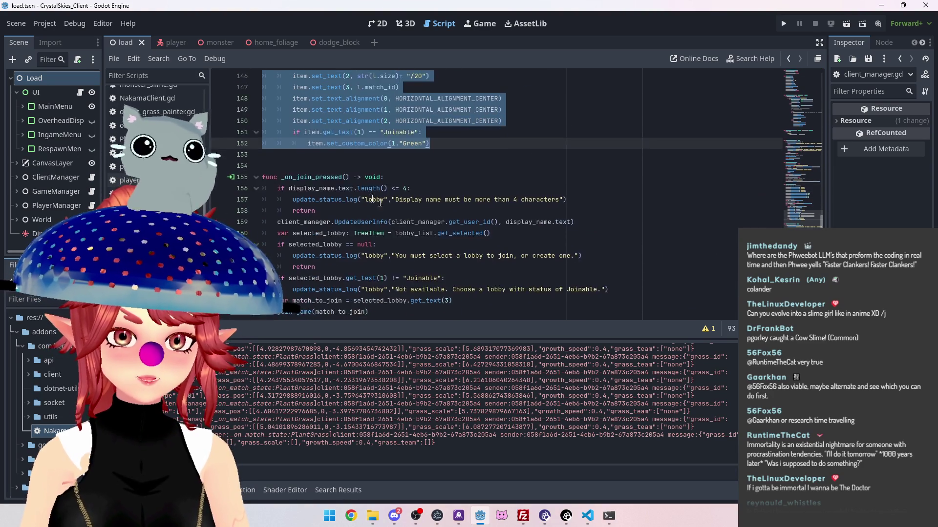
scroll(387, 210, "up", 15)
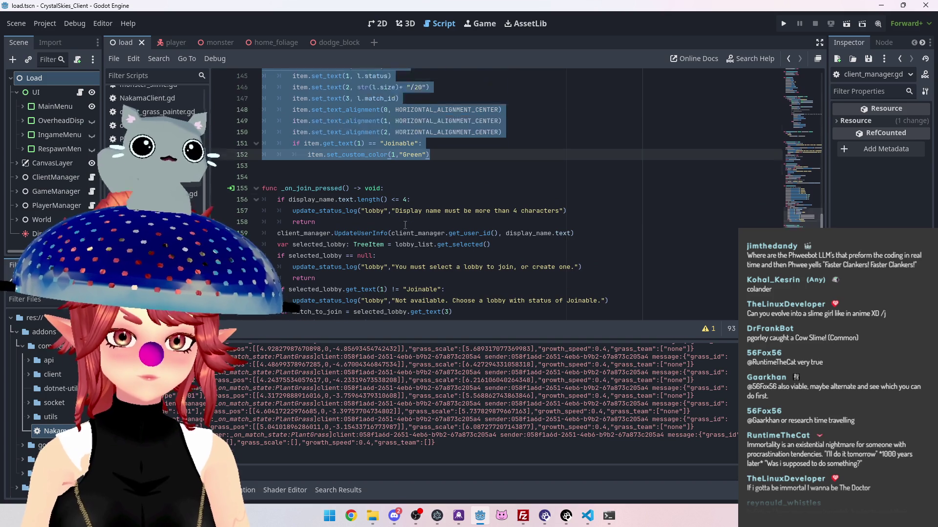
scroll(337, 195, "down", 2)
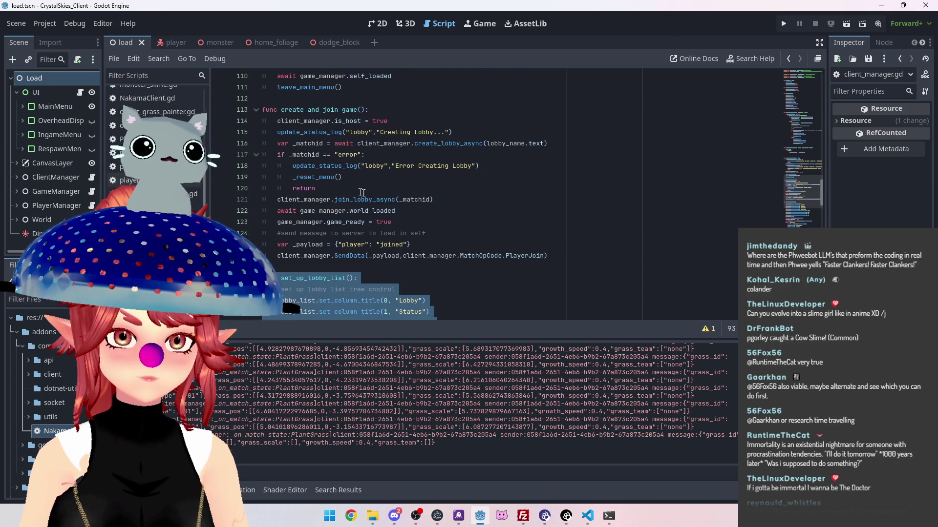
scroll(342, 191, "up", 5)
scroll(373, 210, "down", 5)
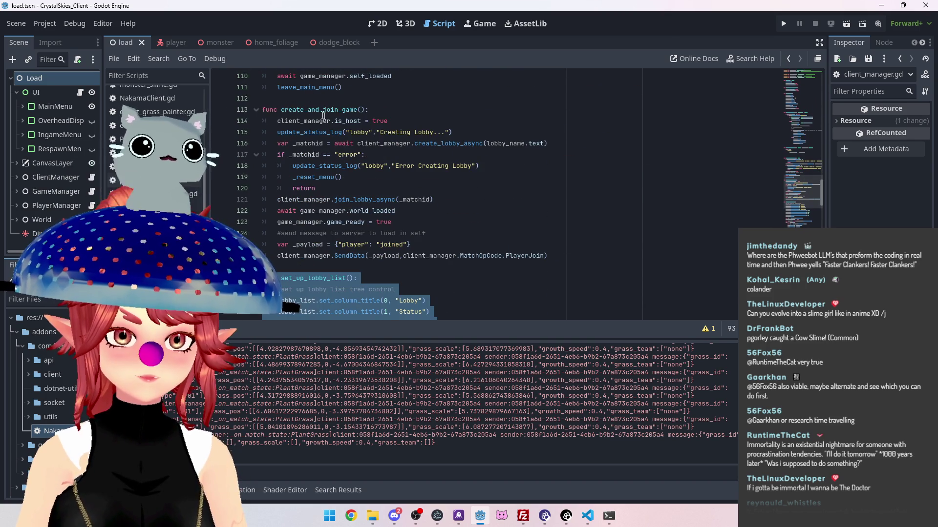
scroll(390, 186, "up", 8)
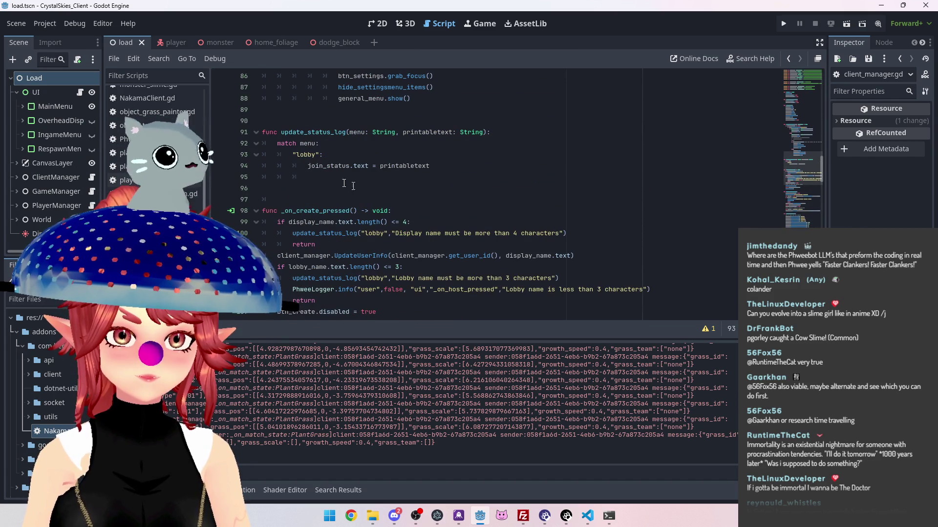
scroll(316, 175, "up", 6)
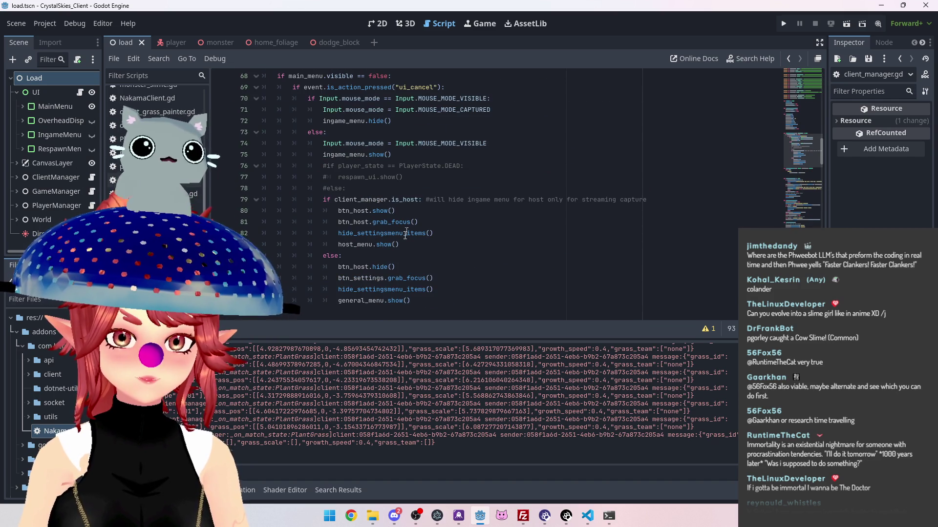
scroll(356, 204, "up", 2)
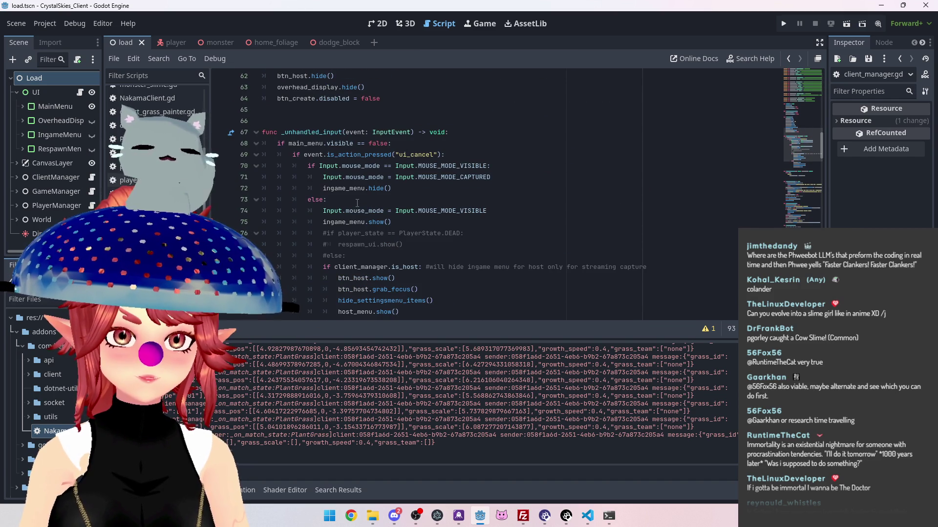
scroll(357, 203, "up", 4)
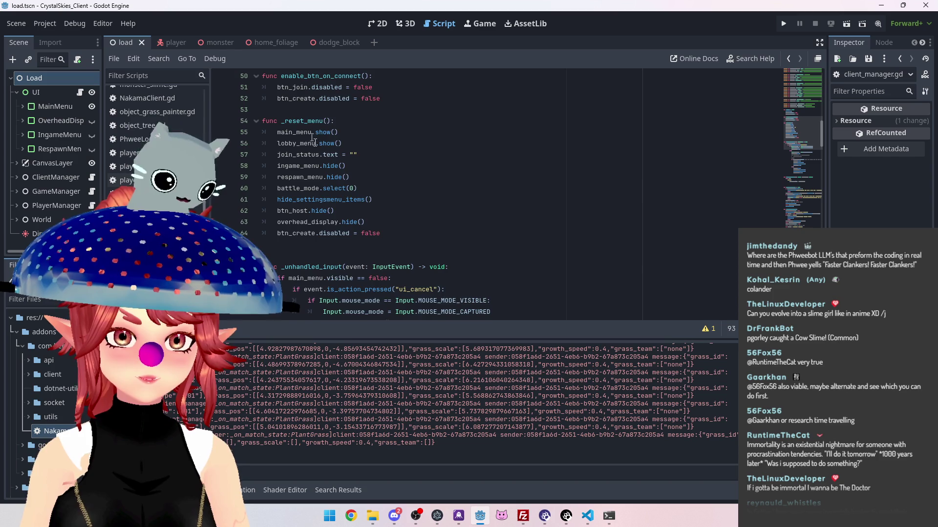
scroll(332, 211, "up", 4)
scroll(354, 218, "down", 15)
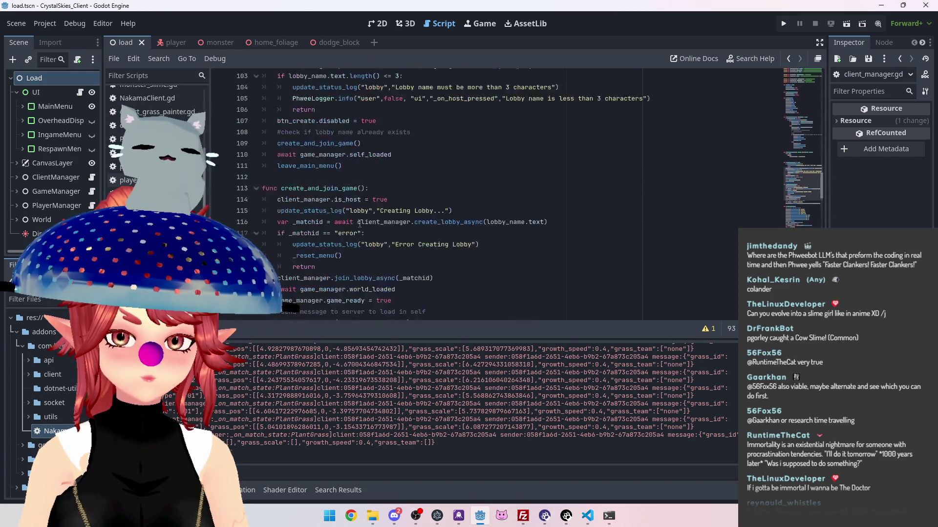
left_click_drag(282, 211, 347, 212)
Search the whole project for set_up_lobby_list and check both matches, ending at its definition in load.gd.
key("ctrl+shift+f")
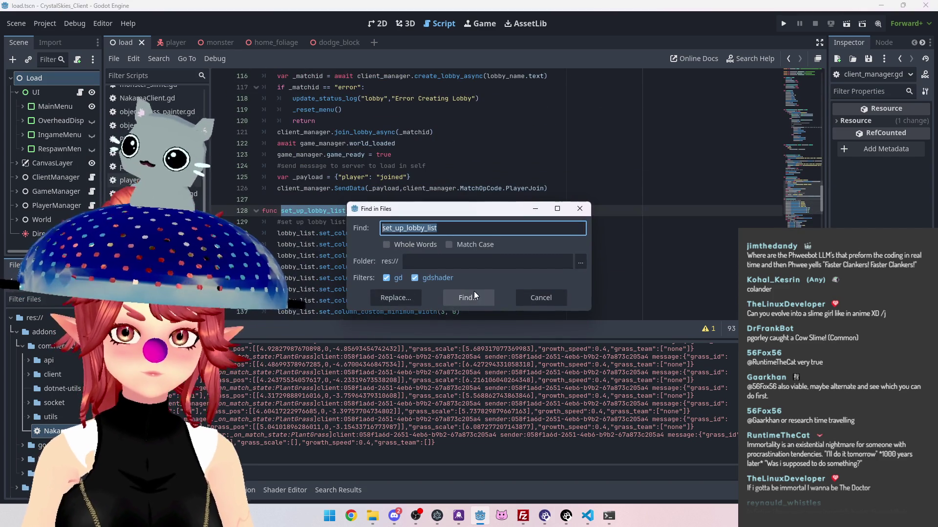
left_click(473, 297)
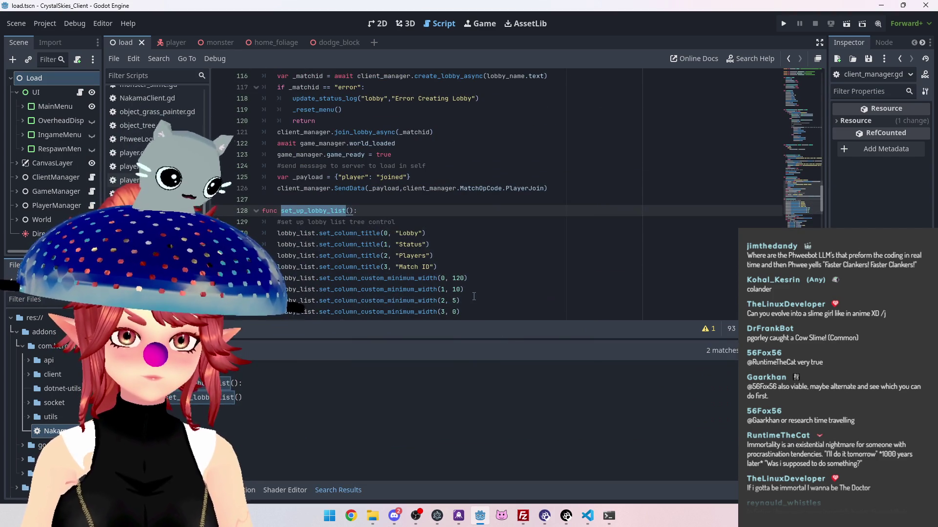
left_click(310, 395)
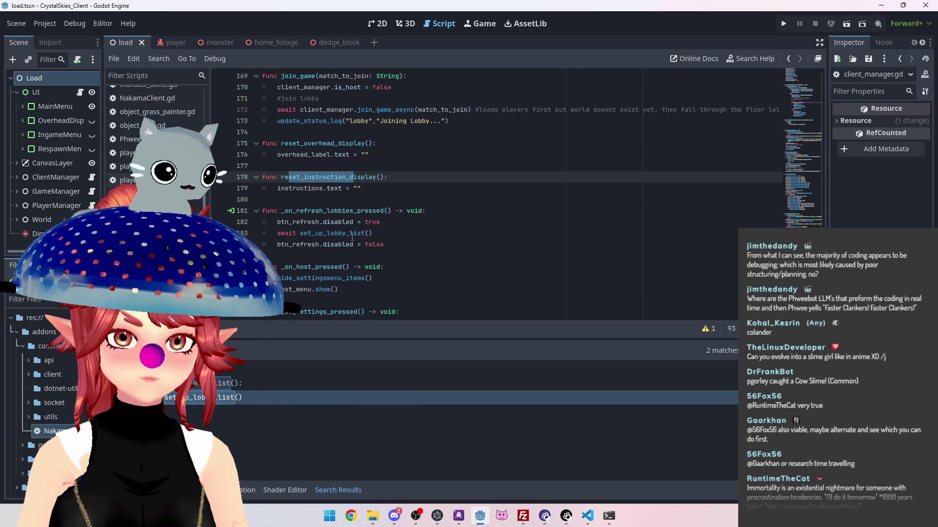
left_click(235, 380)
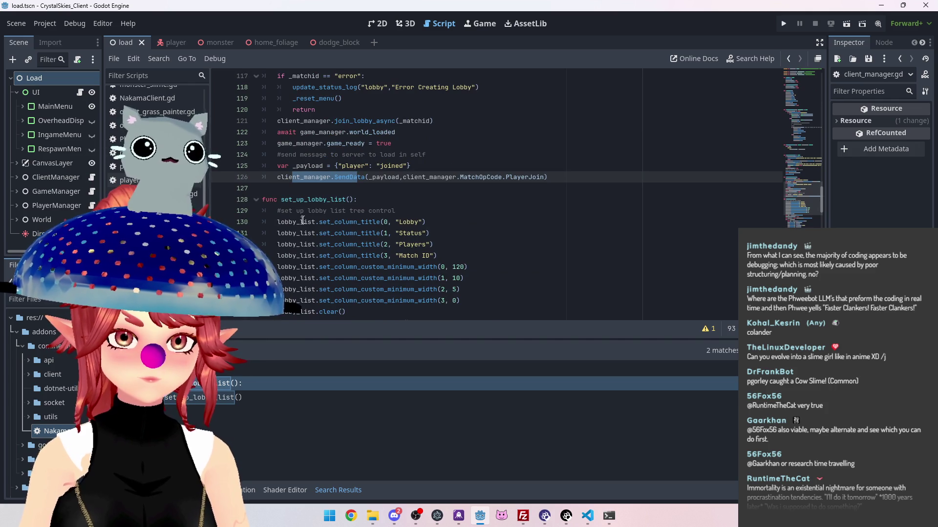
left_click(401, 199)
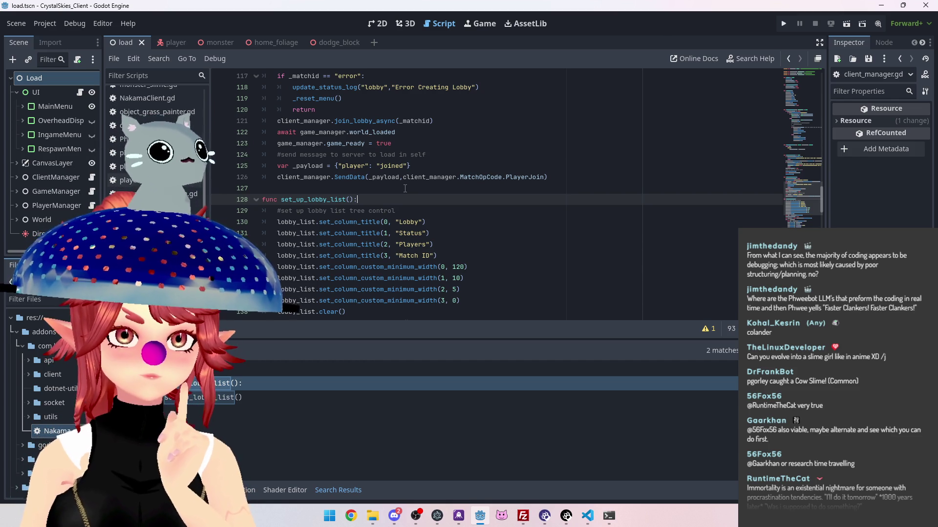
left_click(481, 165)
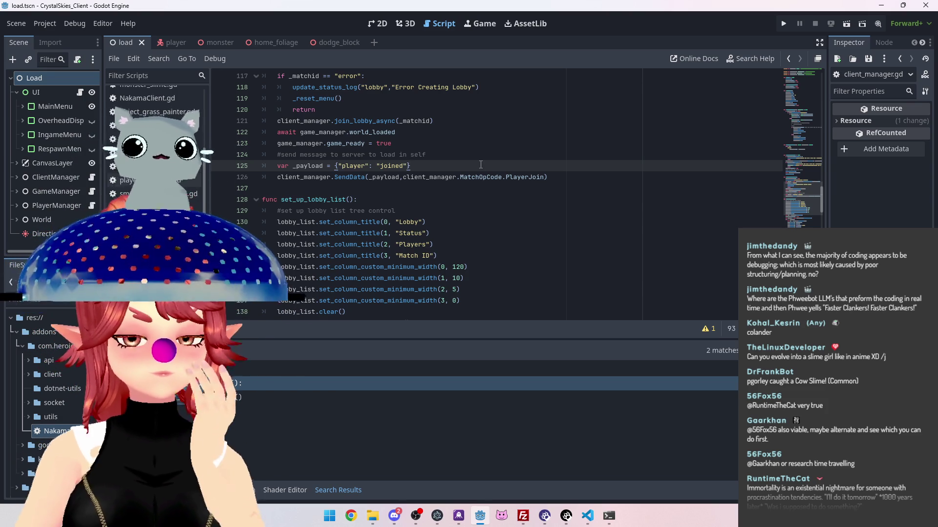
scroll(488, 188, "down", 1)
scroll(487, 187, "up", 3)
scroll(486, 186, "down", 2)
scroll(488, 186, "up", 2)
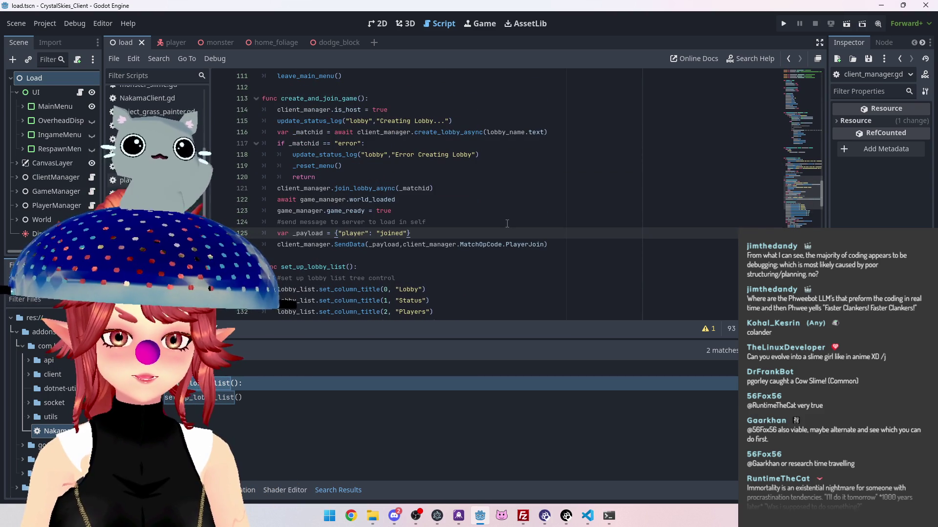
scroll(507, 224, "down", 1)
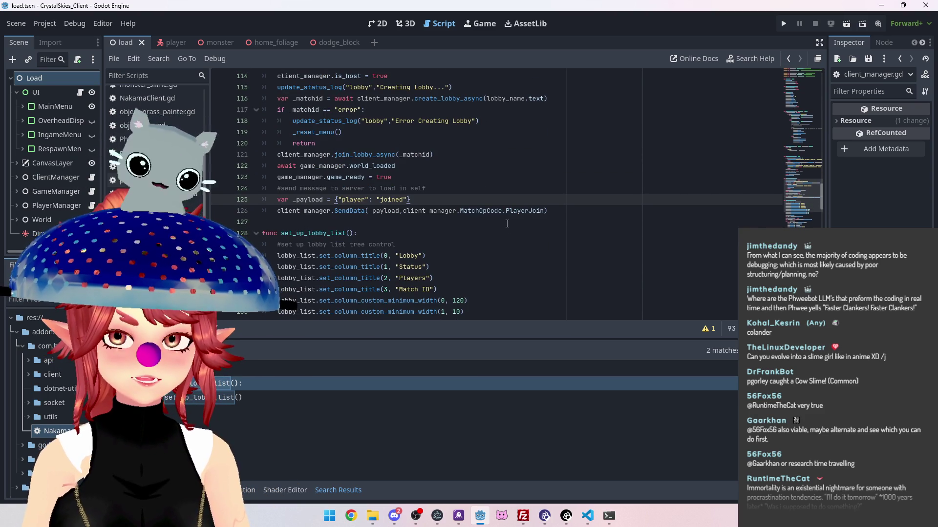
scroll(507, 224, "down", 1)
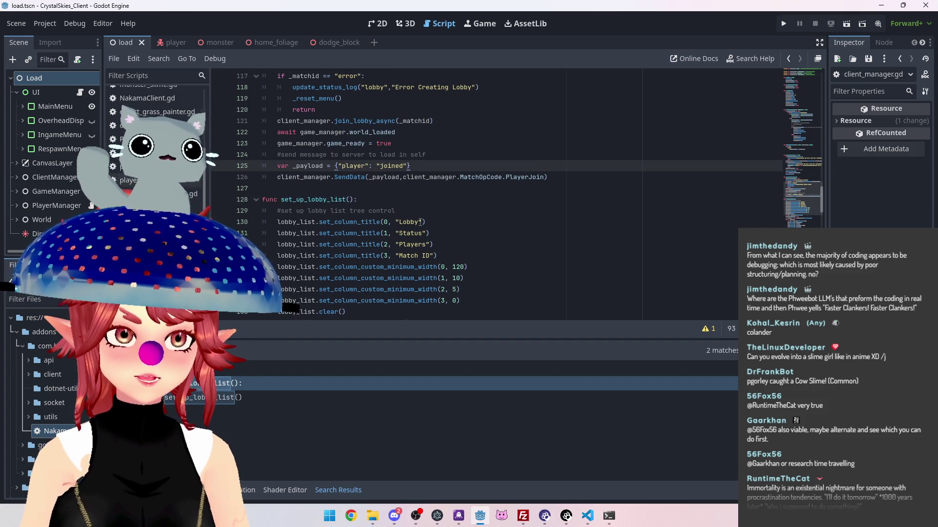
scroll(428, 217, "up", 2)
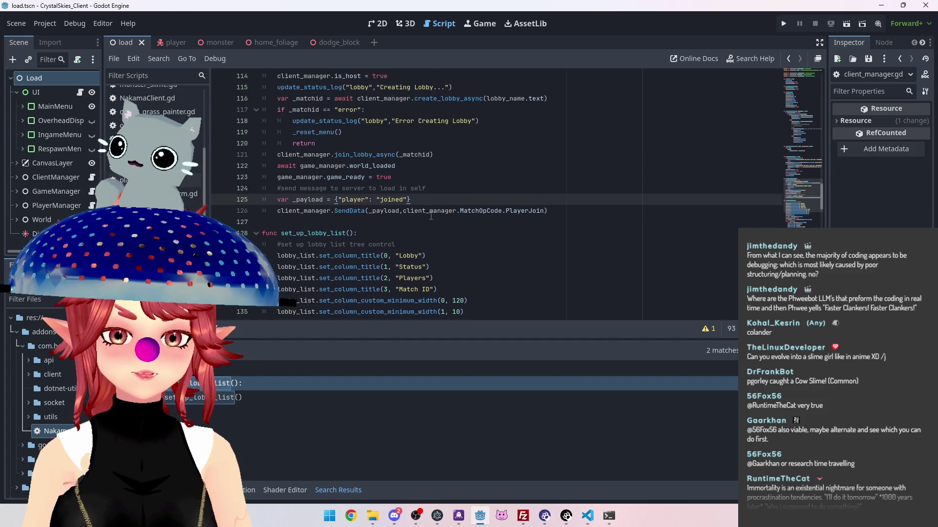
scroll(431, 215, "up", 1)
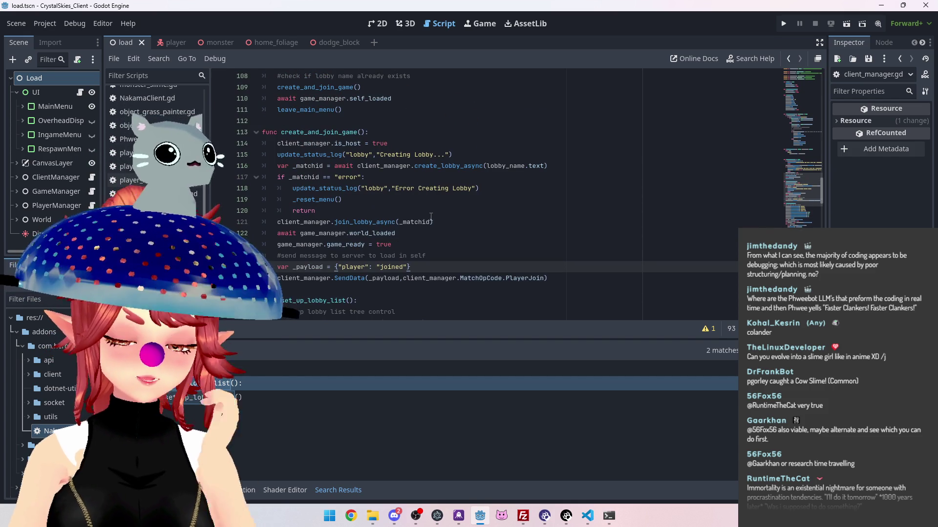
scroll(440, 214, "down", 3)
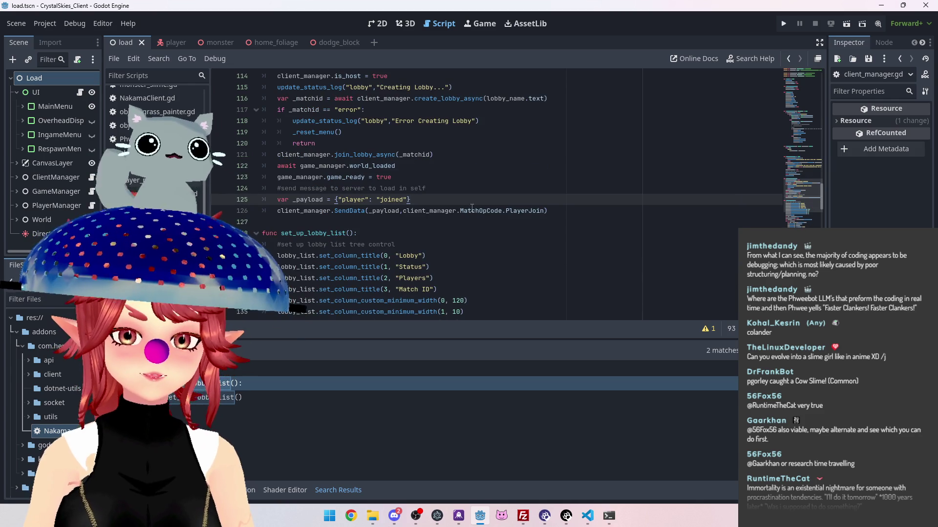
scroll(465, 209, "down", 2)
scroll(415, 209, "up", 3)
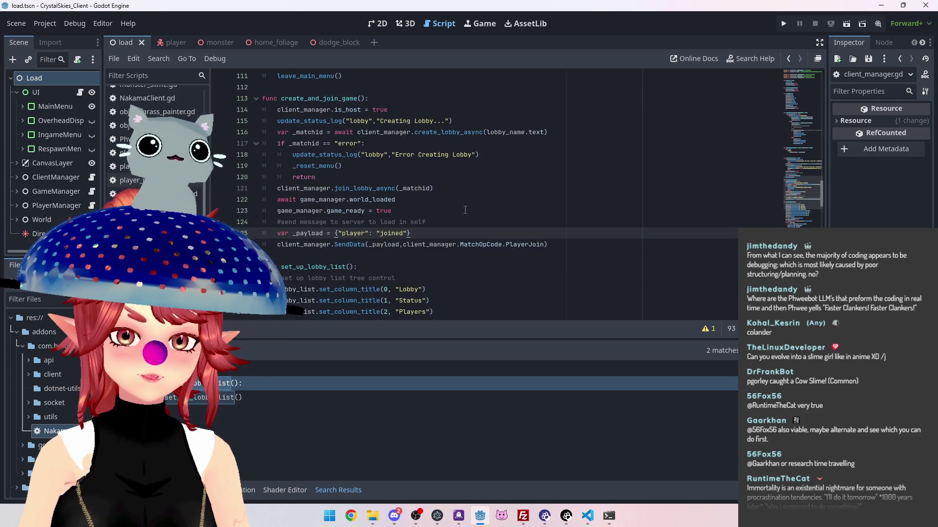
scroll(341, 209, "down", 3)
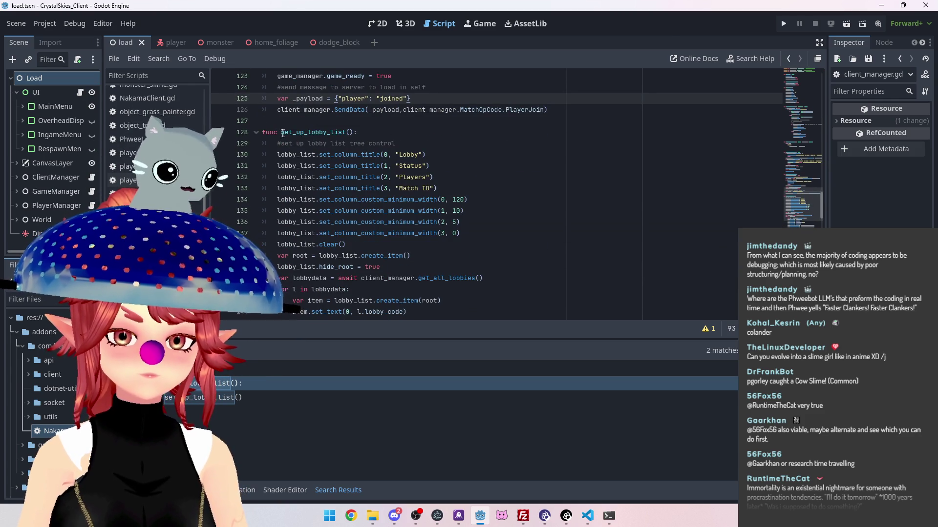
scroll(282, 133, "down", 1)
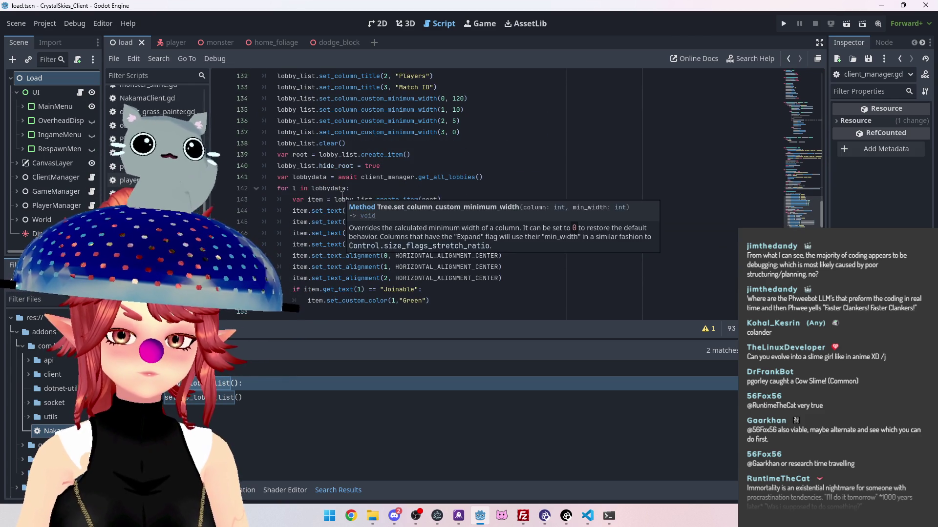
scroll(342, 196, "up", 1)
scroll(342, 196, "down", 1)
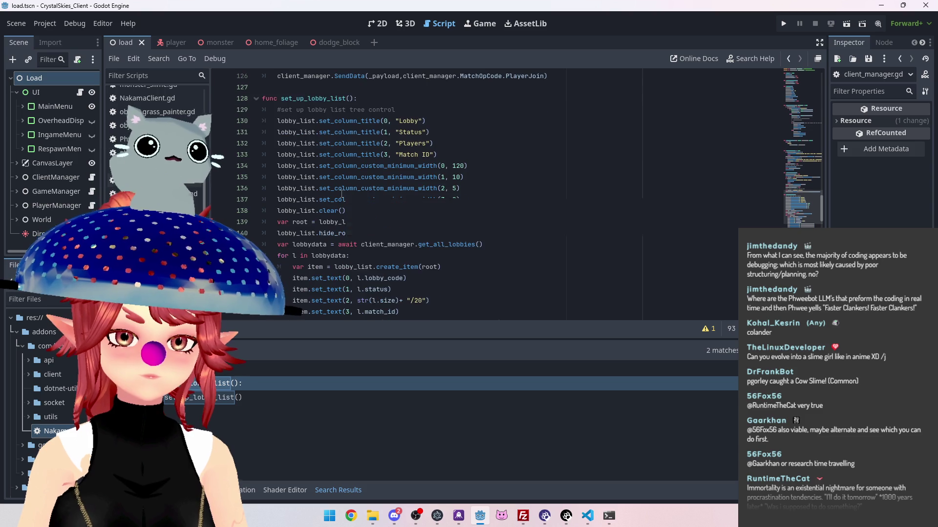
scroll(342, 196, "down", 4)
scroll(342, 194, "down", 4)
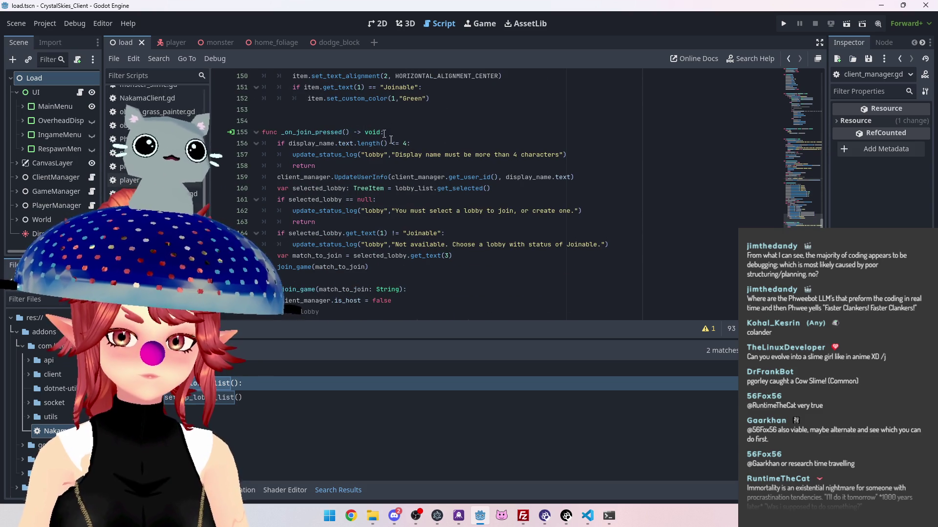
scroll(393, 144, "up", 10)
scroll(408, 156, "down", 5)
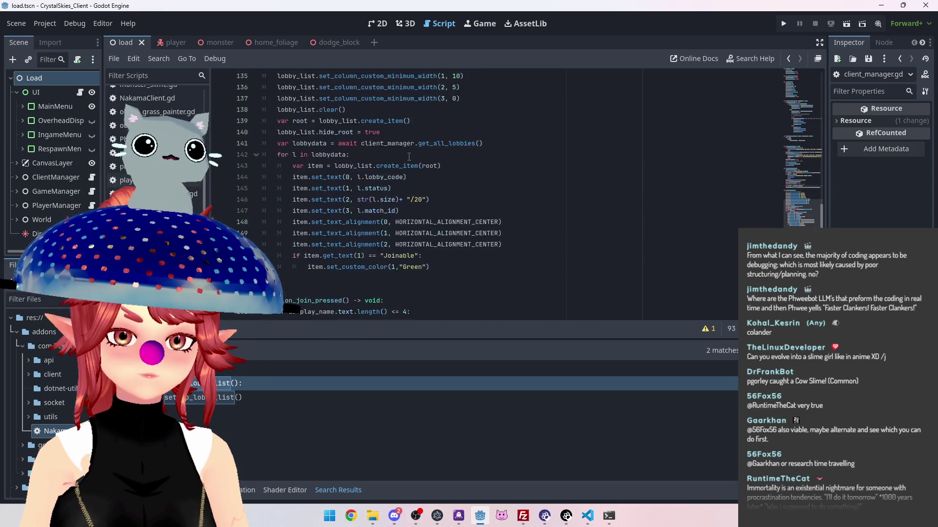
scroll(409, 157, "down", 5)
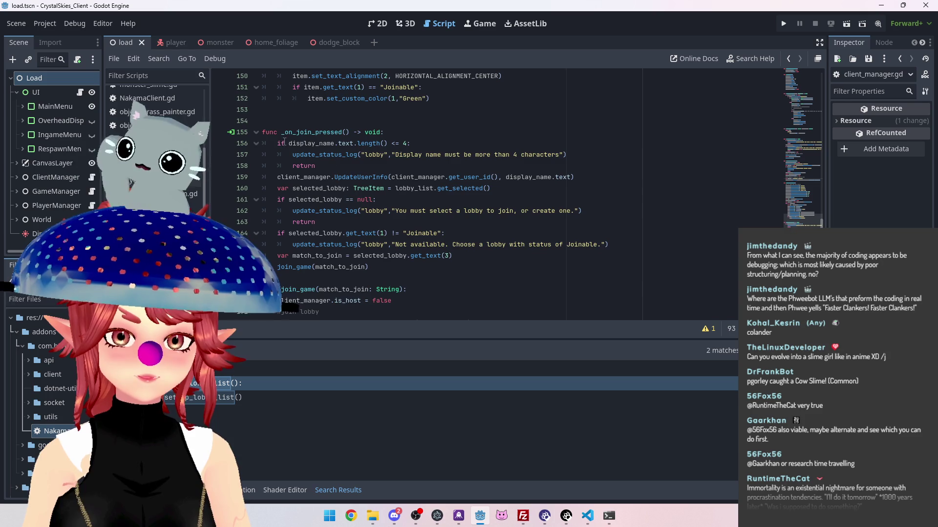
scroll(285, 141, "up", 9)
left_click(282, 133)
Search the project for set_up_lobby_list and jump to the line awaiting it.
double_click(320, 133)
key("ctrl+shift+f")
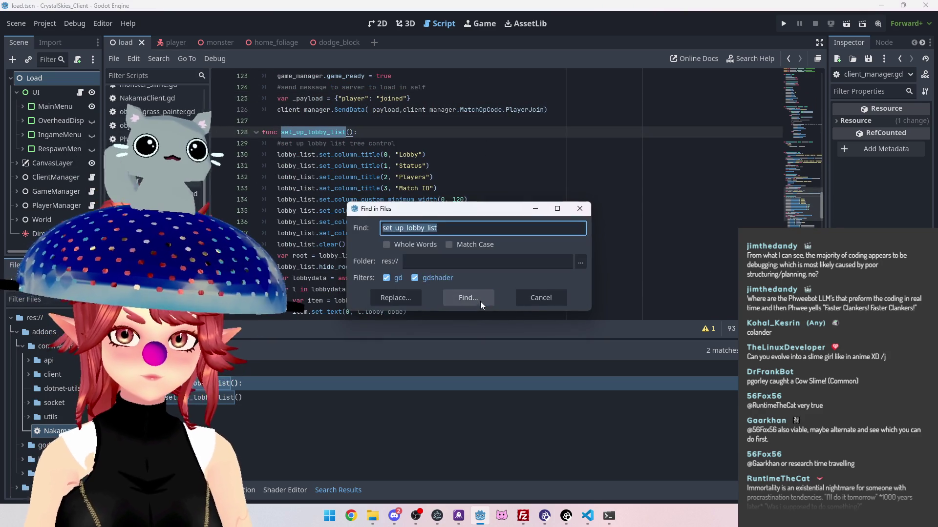
left_click(480, 303)
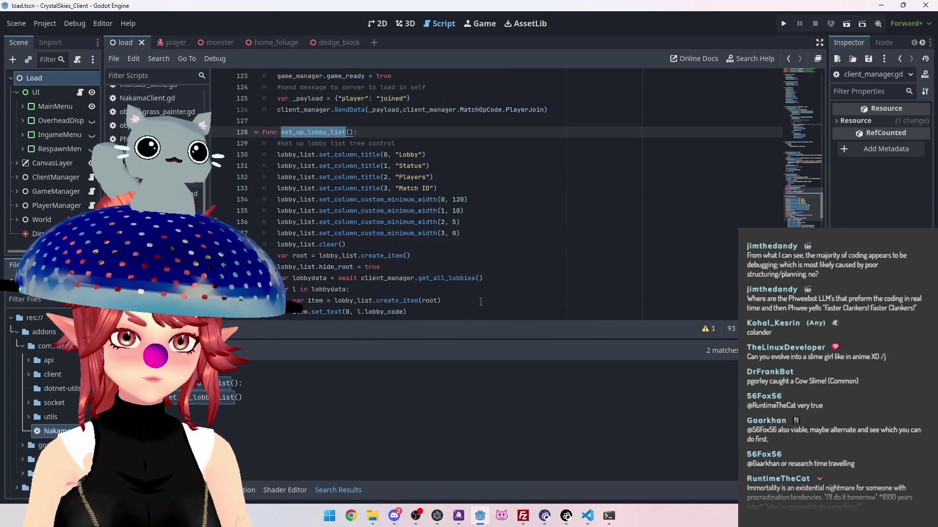
left_click(307, 400)
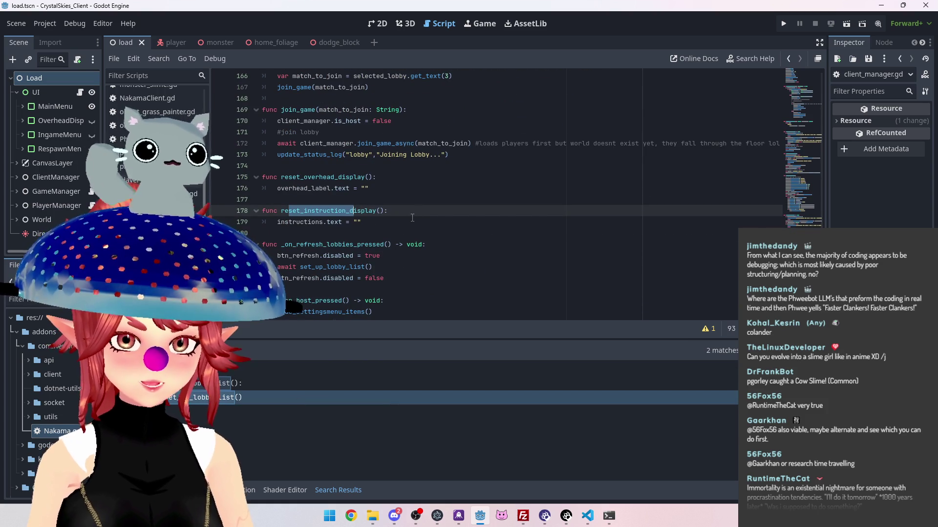
scroll(408, 194, "down", 2)
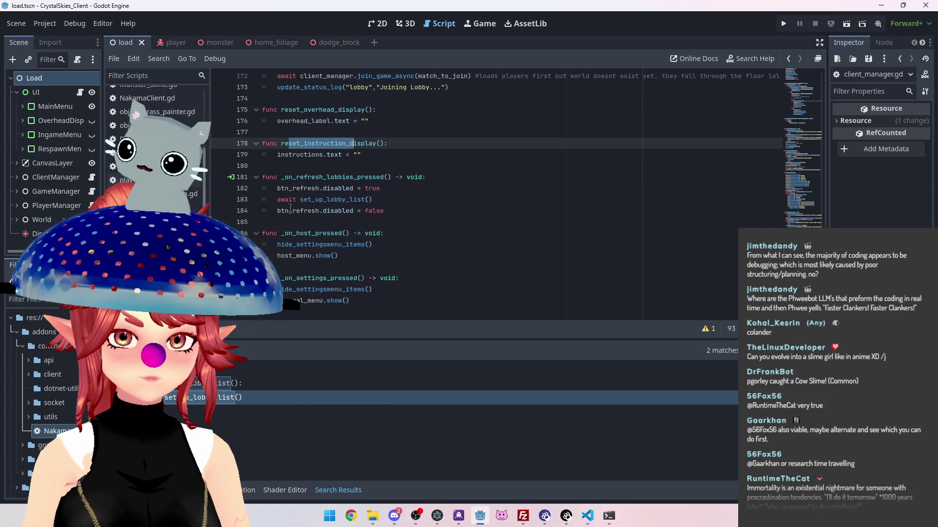
Search the project for _on_refresh_lobbies_pressed, go to its await set_up_lobby_list line, and save.
left_click_drag(282, 178, 388, 172)
key("ctrl+shift+f")
left_click(467, 300)
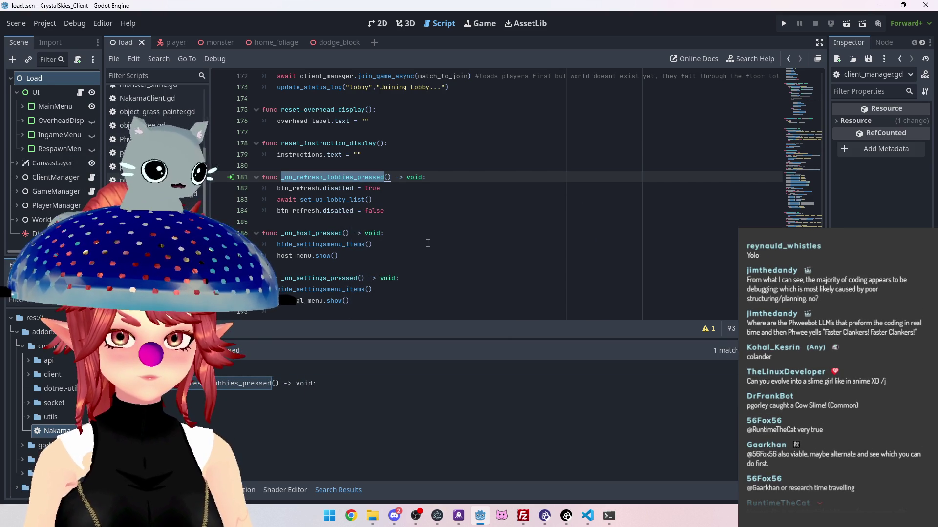
left_click(422, 197)
key("ctrl+s")
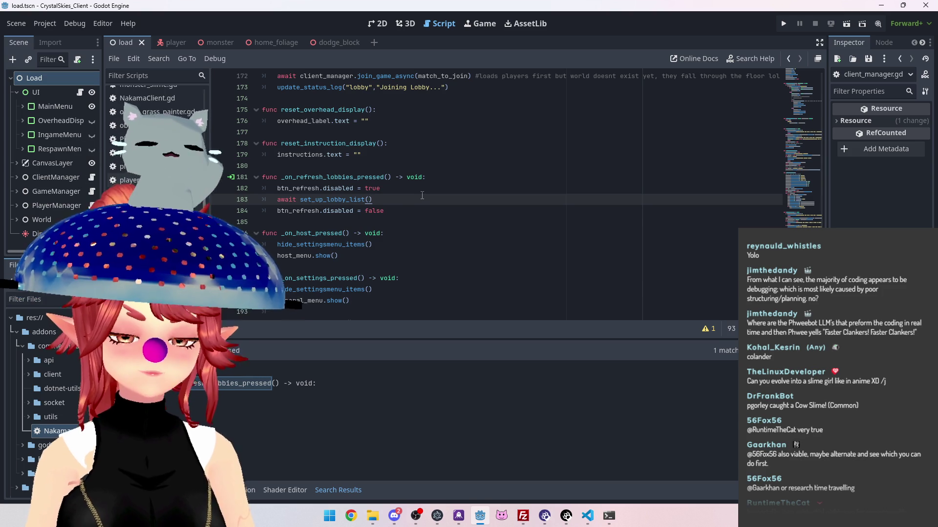
Search for set_up_lobby_list again, listing its 2 matches.
scroll(329, 311, "up", 15)
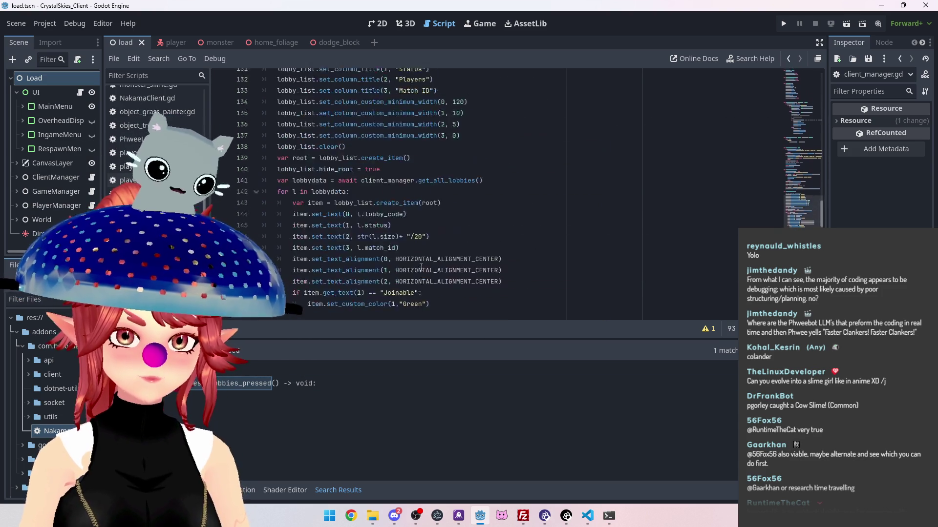
left_click_drag(282, 188, 347, 188)
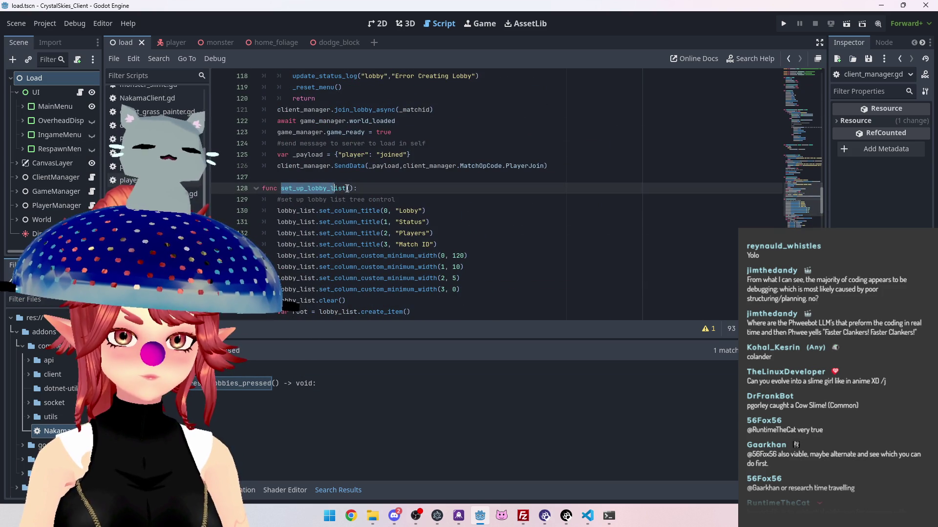
key("ctrl+shift+f")
left_click(468, 297)
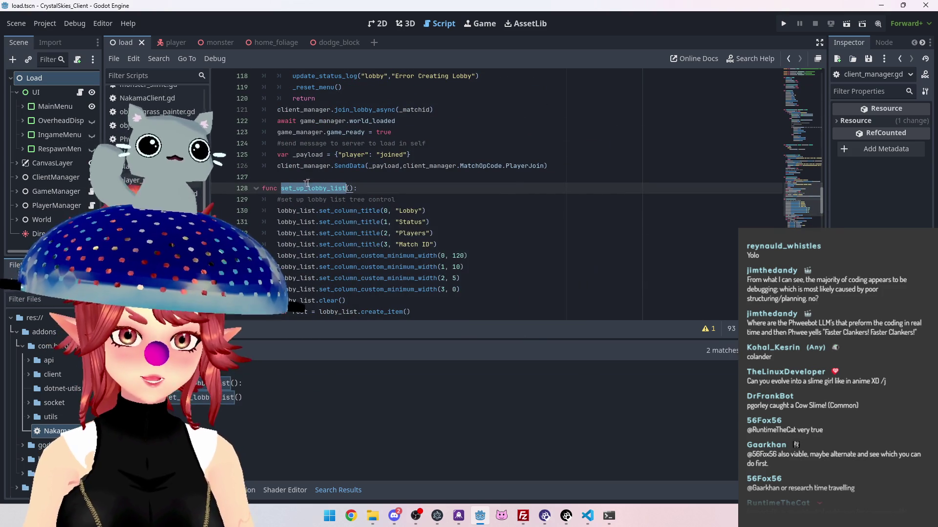
scroll(321, 223, "up", 15)
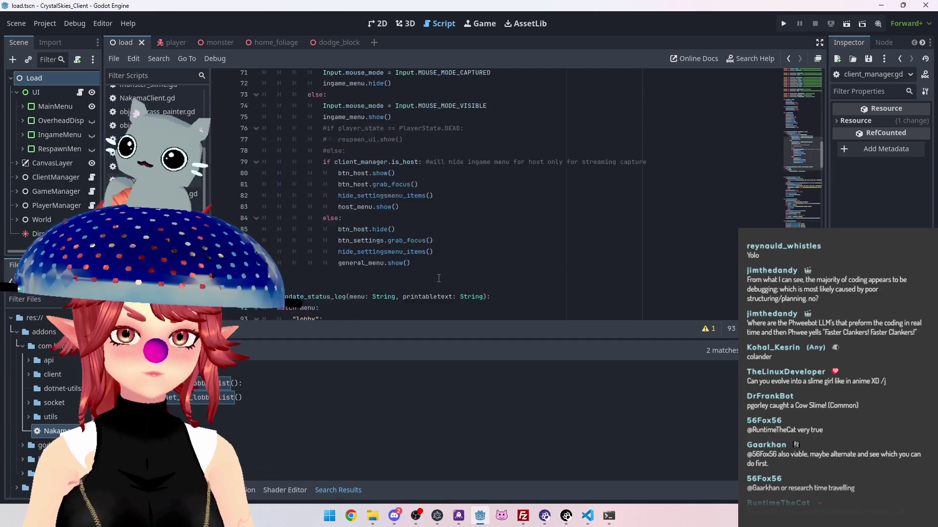
scroll(435, 274, "up", 5)
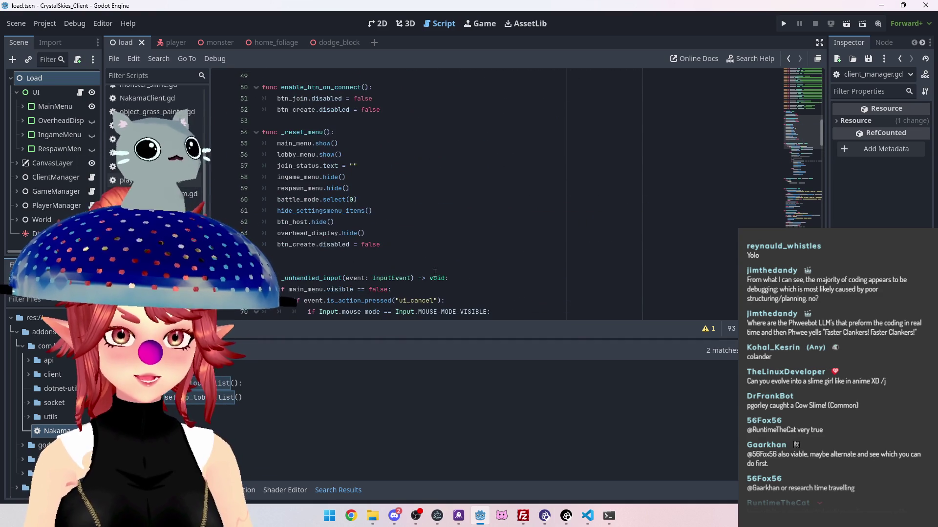
scroll(431, 269, "up", 4)
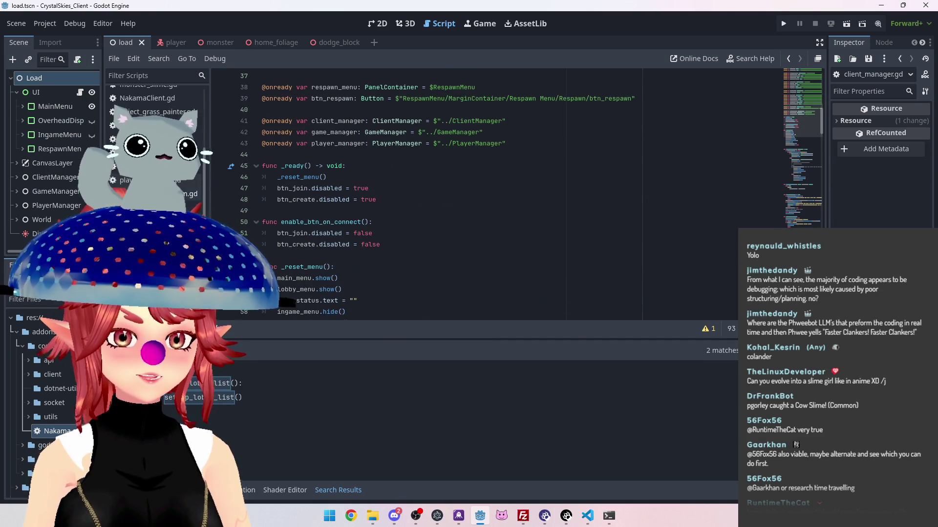
scroll(318, 226, "down", 1)
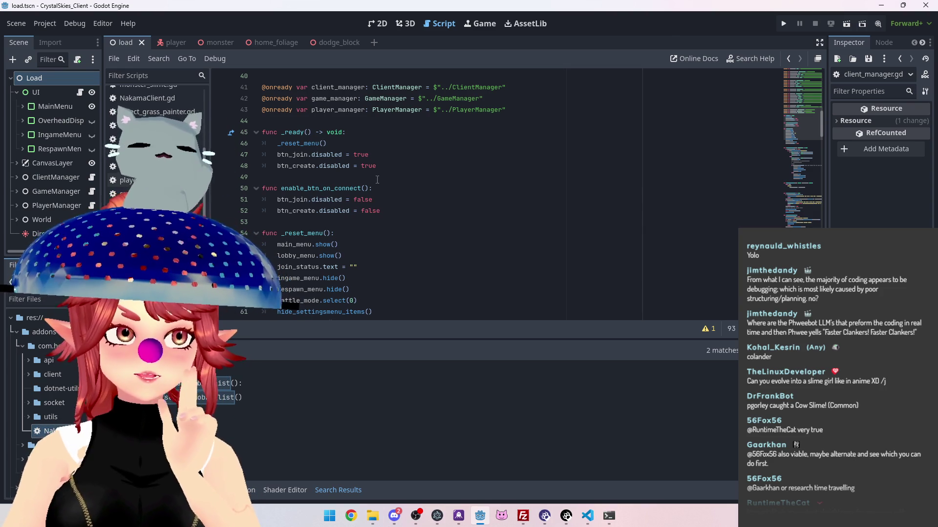
scroll(371, 169, "down", 1)
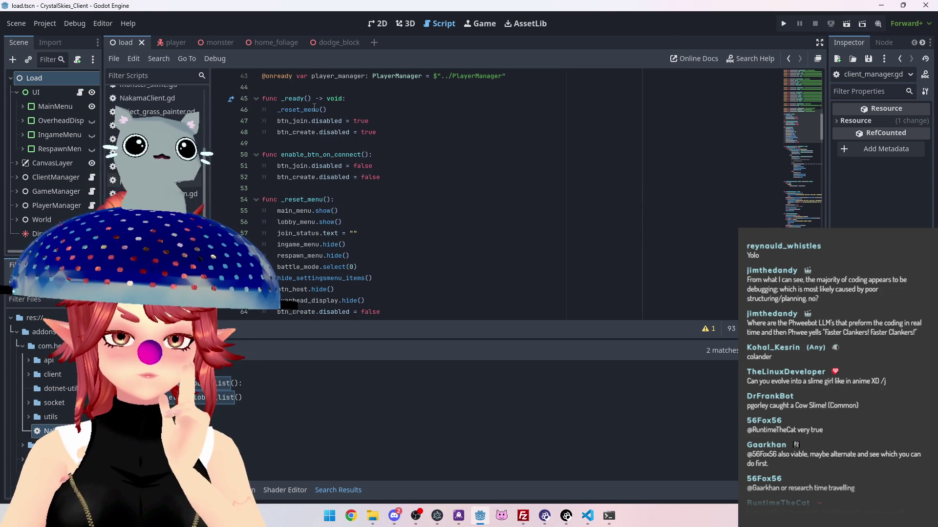
scroll(319, 107, "down", 1)
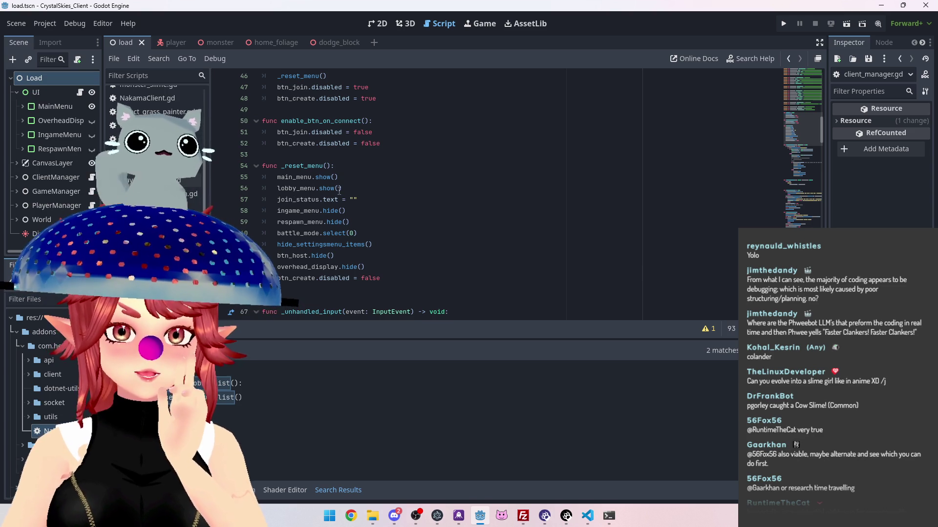
scroll(339, 190, "down", 1)
scroll(339, 190, "down", 2)
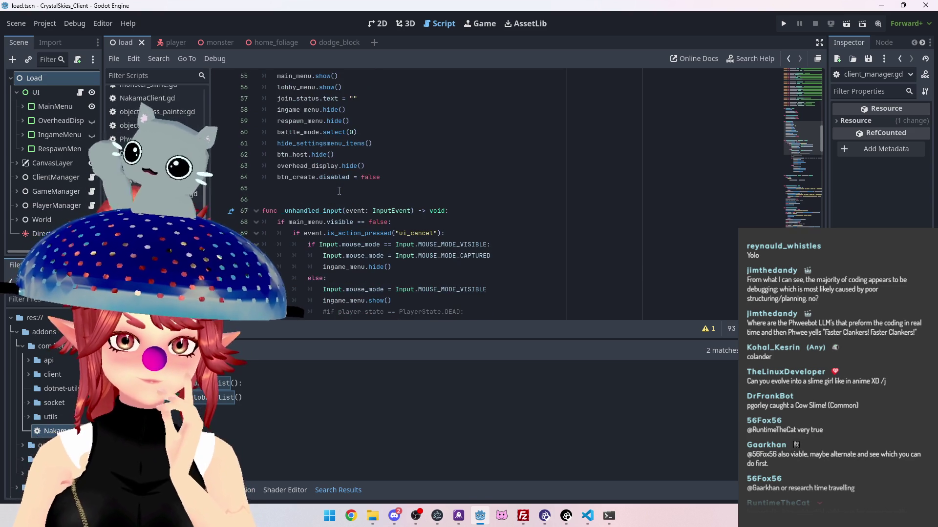
scroll(339, 191, "down", 3)
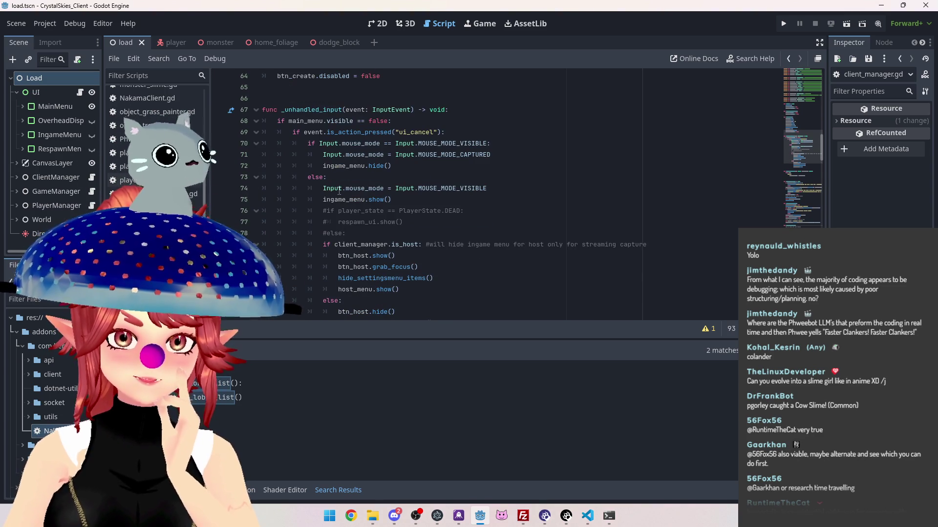
scroll(339, 191, "down", 4)
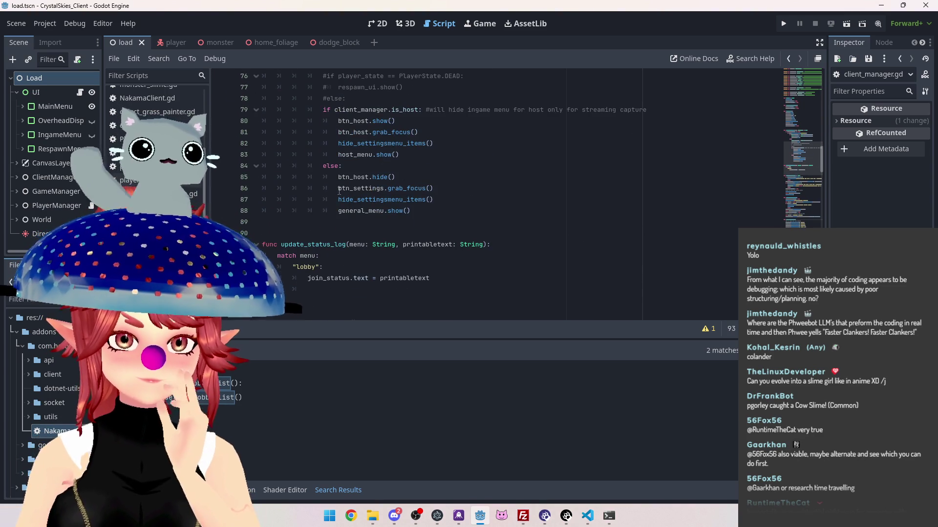
scroll(339, 191, "down", 4)
scroll(339, 191, "down", 2)
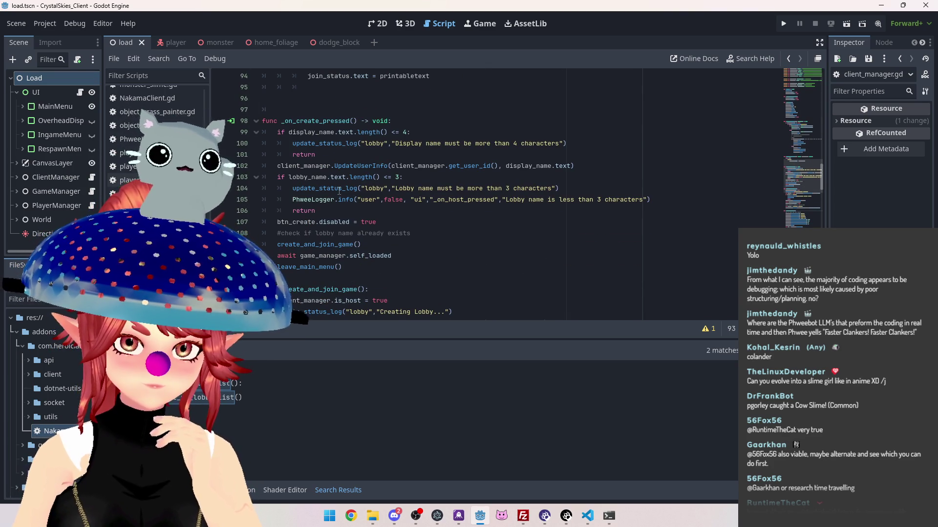
scroll(339, 191, "up", 4)
scroll(339, 194, "down", 9)
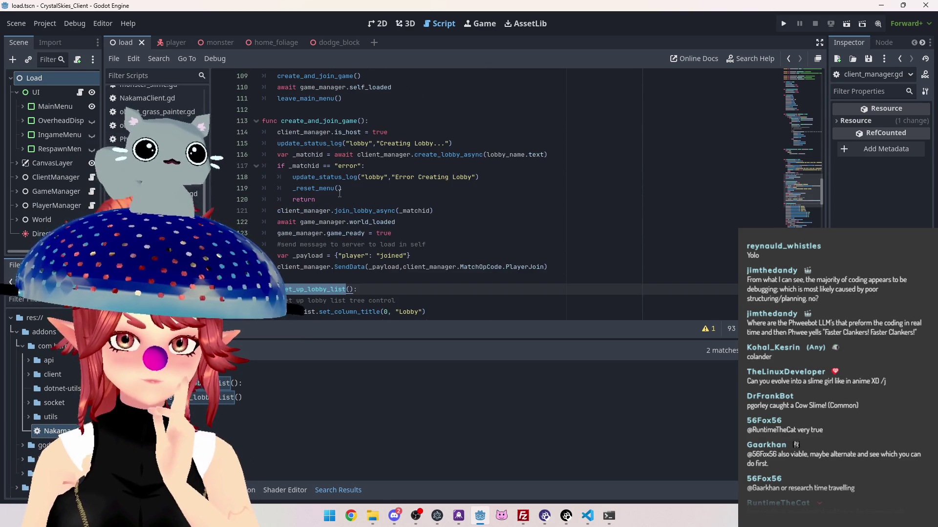
scroll(339, 194, "down", 3)
scroll(340, 193, "down", 4)
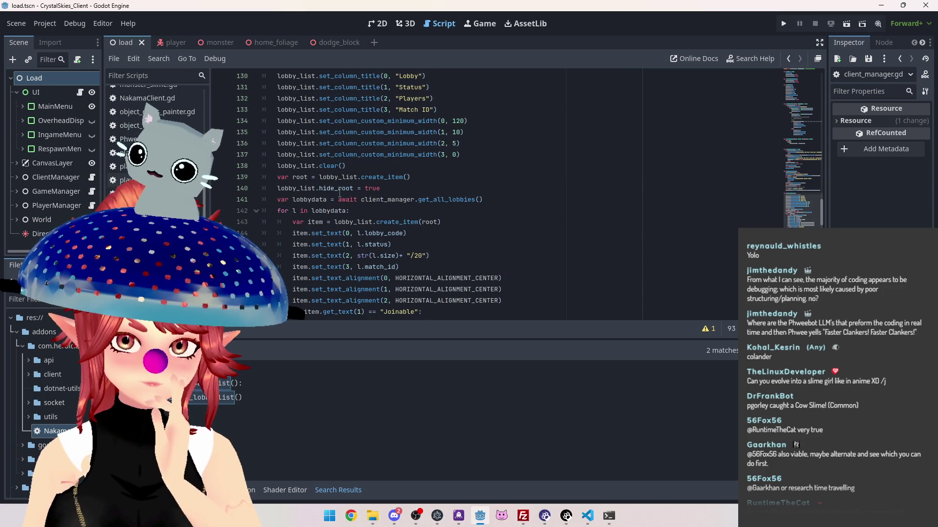
scroll(340, 194, "up", 3)
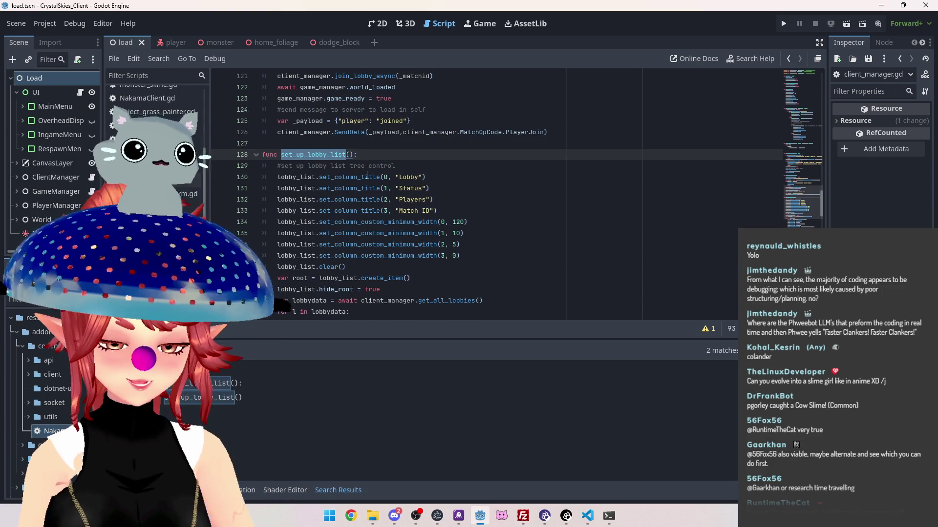
Find set_up_lobby_list() across the project and inspect its refresh-lobbies call and its definition in load.gd.
left_click_drag(341, 155, 352, 155)
key("ctrl+shift+f")
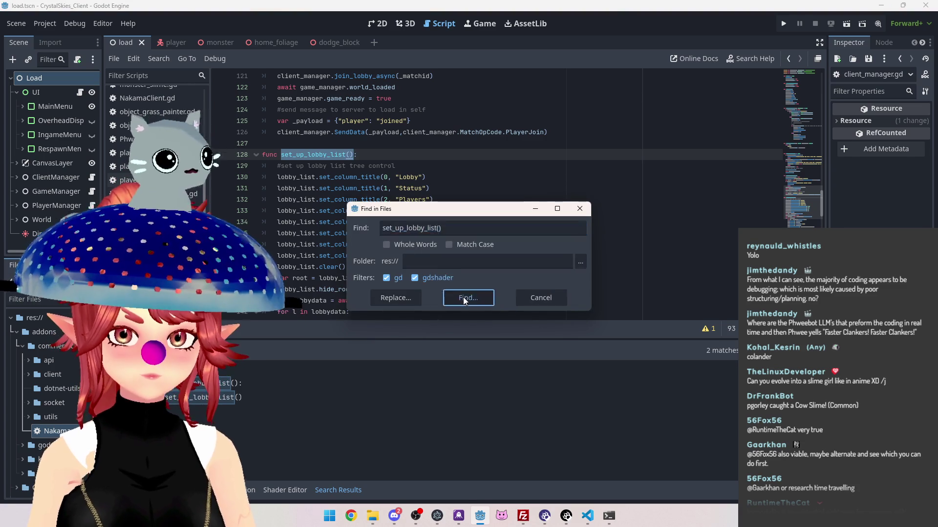
left_click(463, 298)
left_click(289, 397)
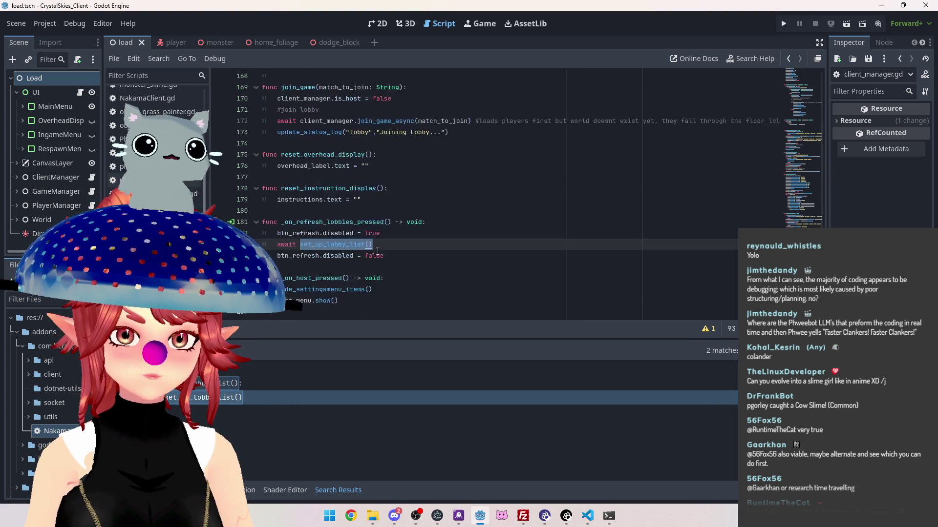
scroll(378, 251, "down", 1)
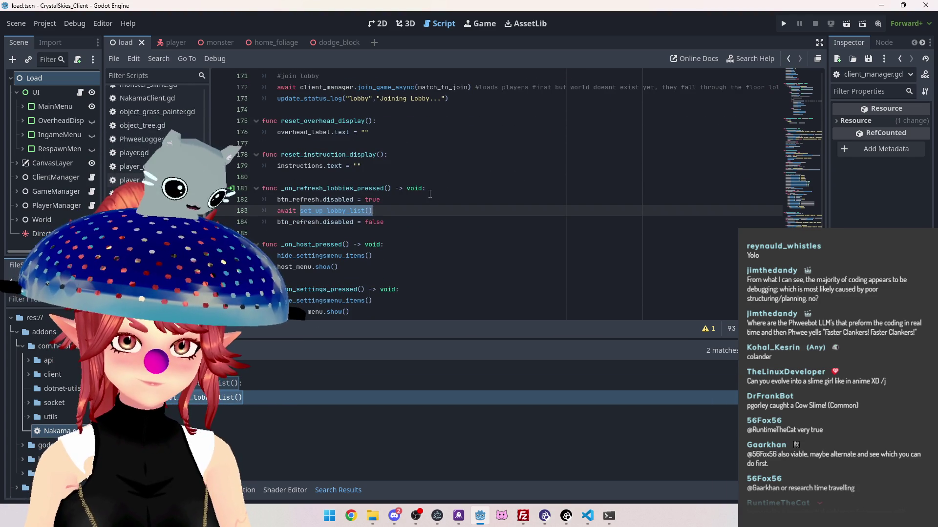
left_click(245, 383)
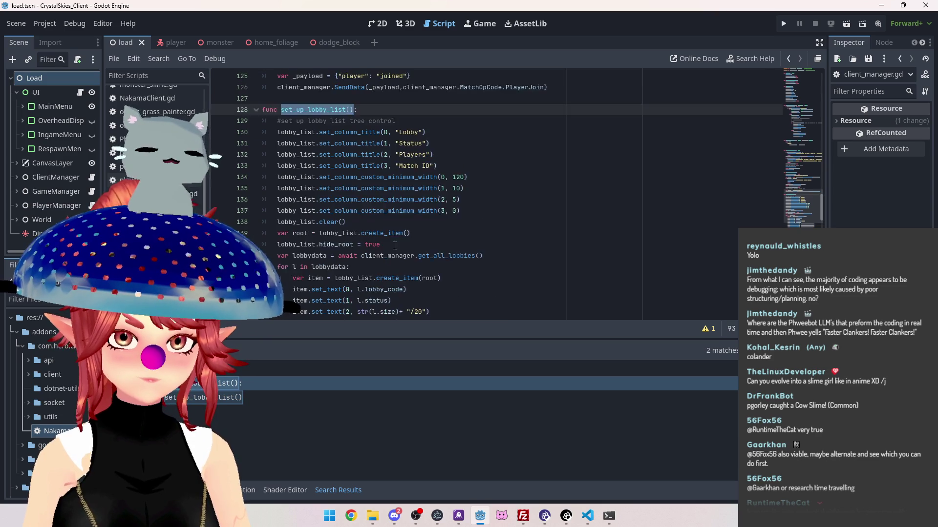
scroll(395, 245, "up", 3)
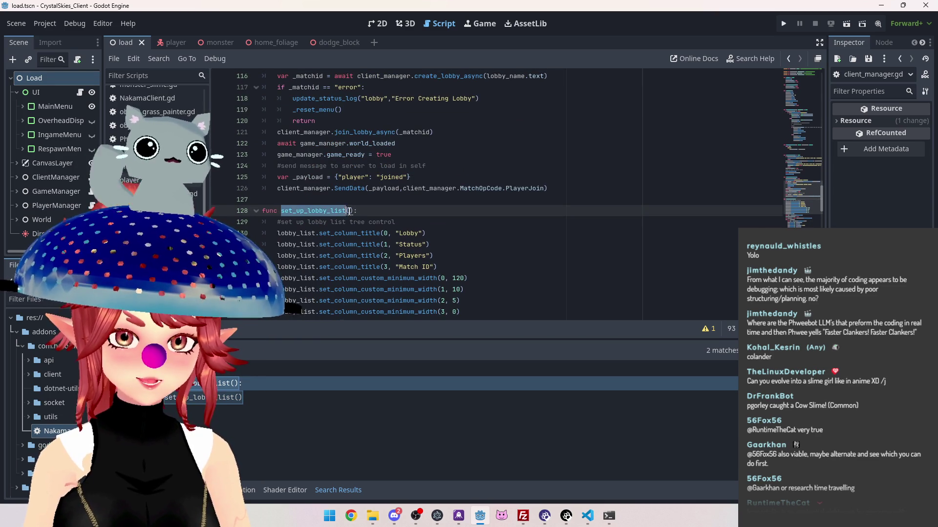
scroll(428, 277, "up", 12)
scroll(428, 277, "up", 20)
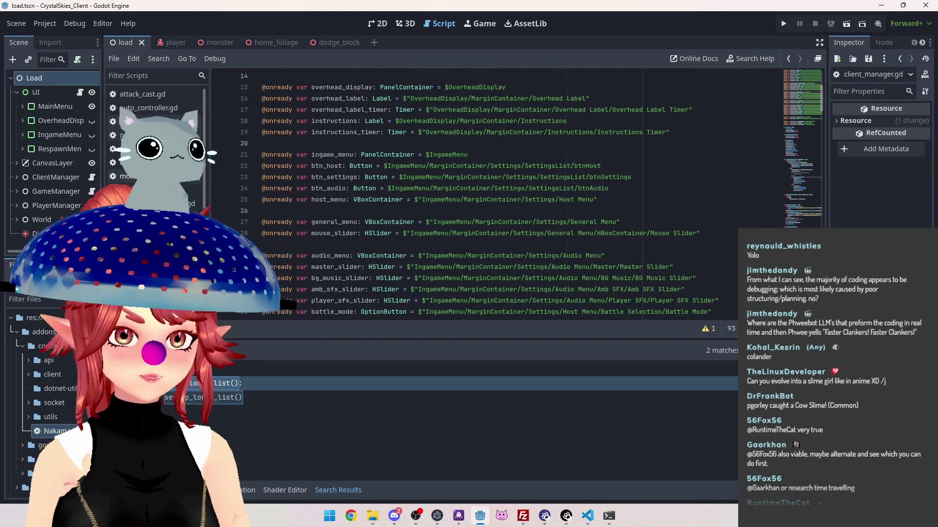
Scroll client_manager.gd down to the connect_with_steam() and connect_with_device() functions.
scroll(261, 163, "down", 20)
scroll(408, 200, "up", 5)
scroll(410, 200, "up", 20)
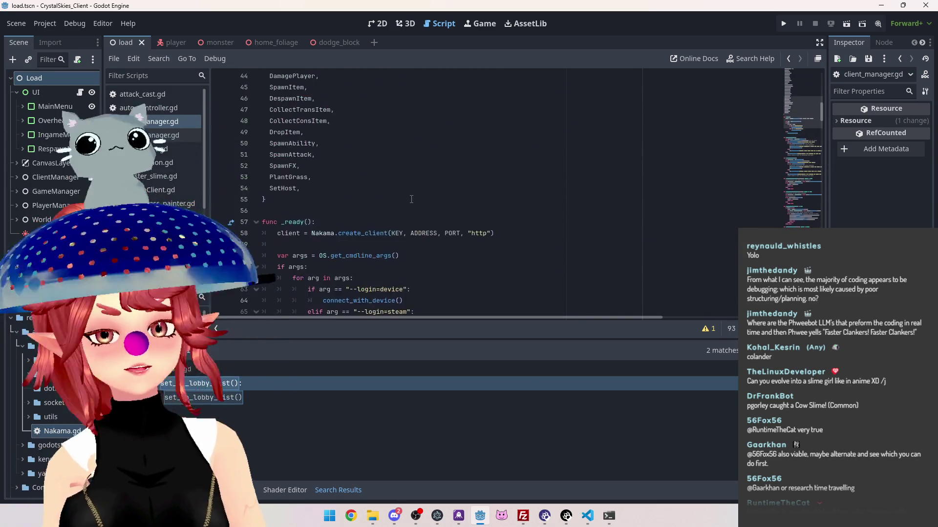
scroll(410, 201, "down", 8)
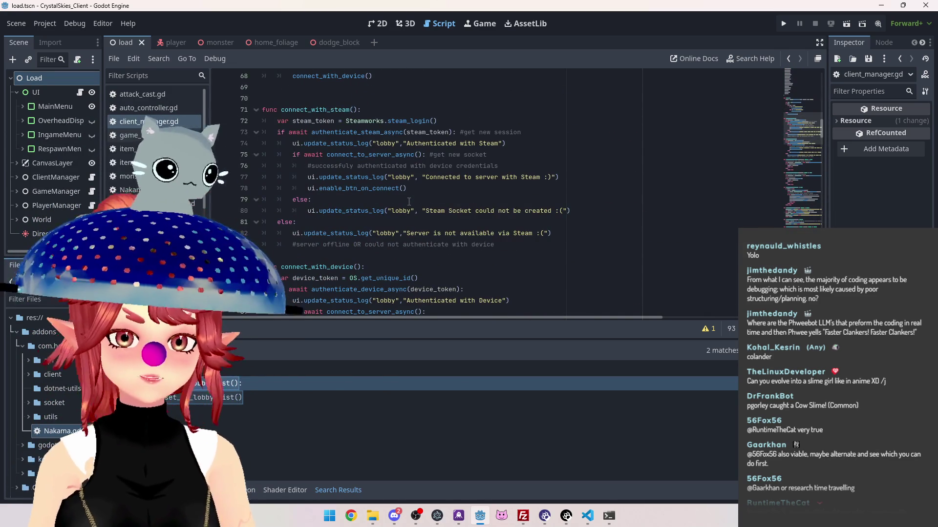
scroll(410, 201, "down", 4)
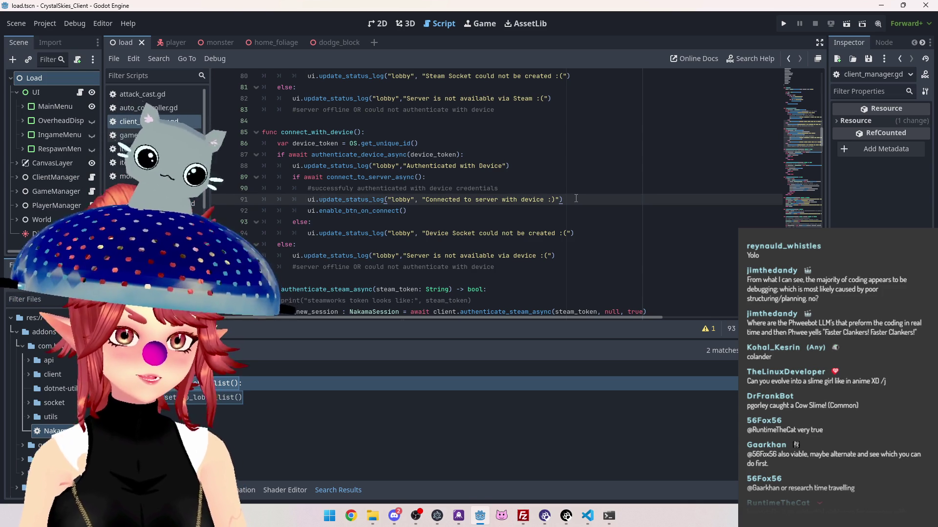
Add a ui.set_up_lobby_list() line after the device-connected log in connect_with_device.
key("Return")
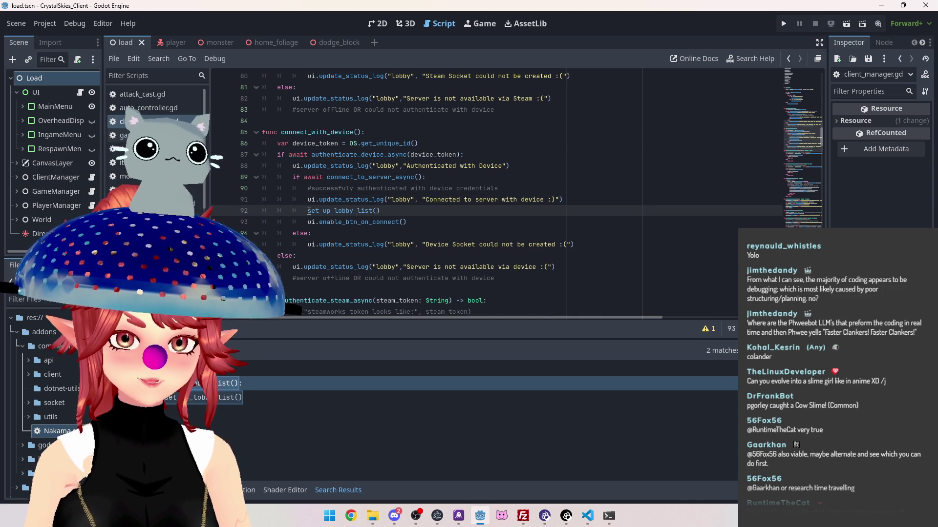
type("ui.")
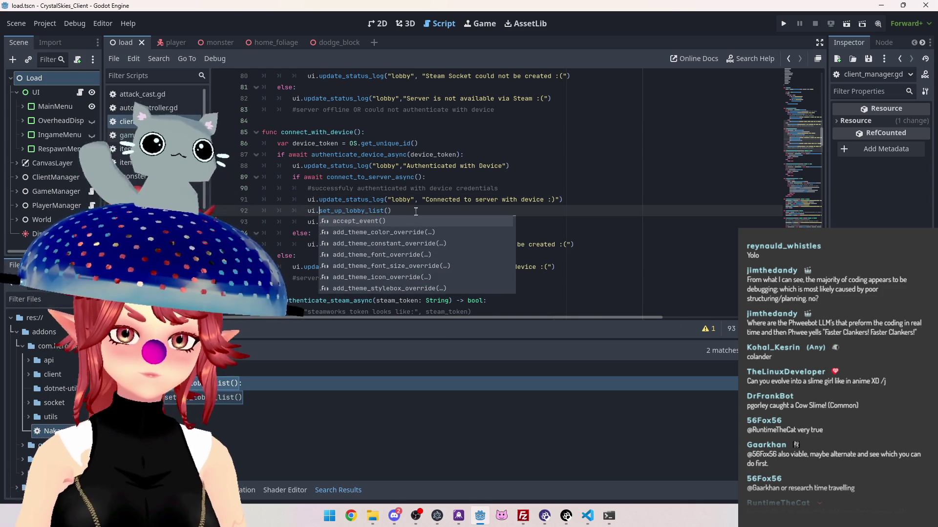
left_click_drag(415, 211, 295, 210)
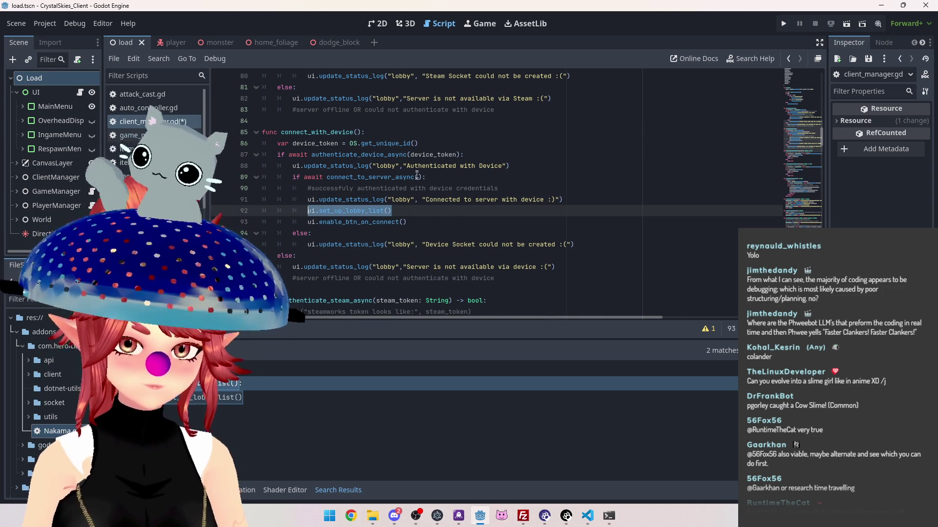
Add ui.set_up_lobby_list() after the Steam-connected log in connect_with_steam and save the script.
scroll(451, 228, "up", 1)
scroll(416, 254, "up", 2)
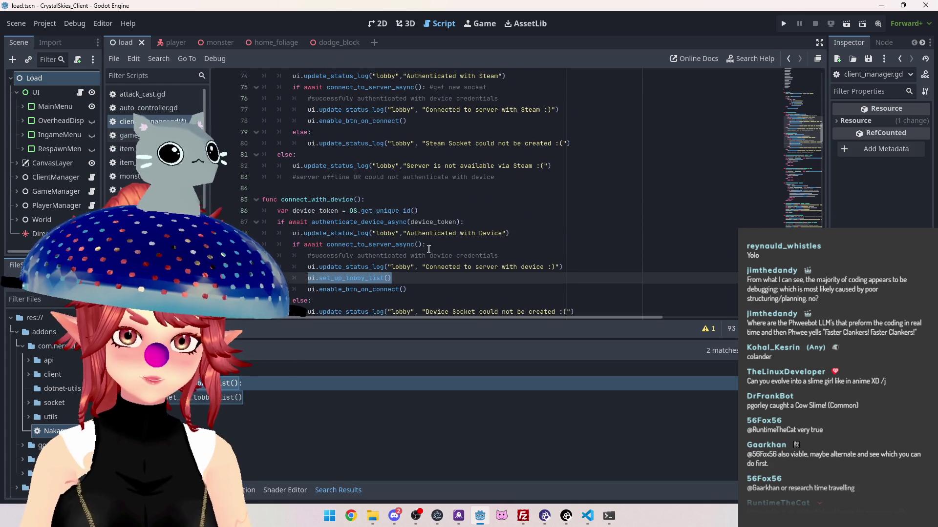
left_click(567, 144)
key("Return")
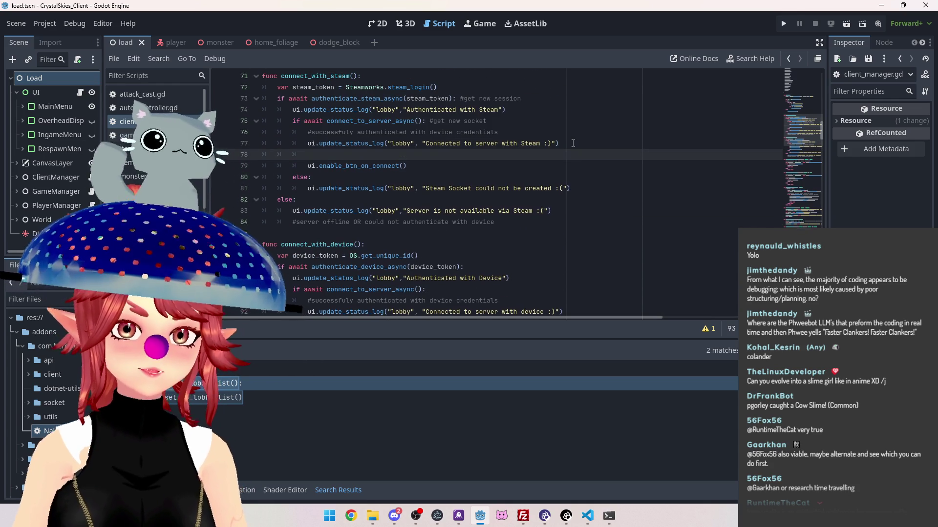
type("ui.ui.set_up_lobby_list()")
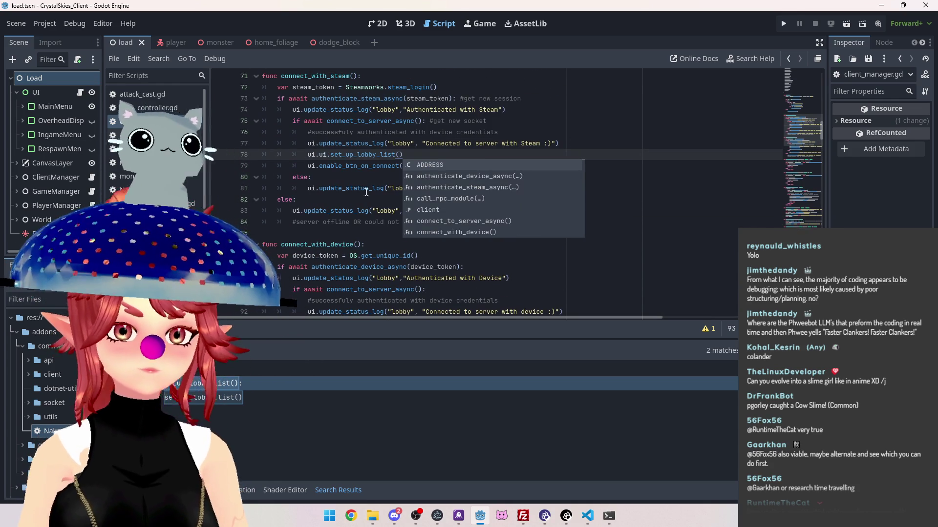
left_click(329, 156)
key("BackSpace")
key("BackSpace")
key("BackSpace")
left_click(439, 163)
key("ctrl+s")
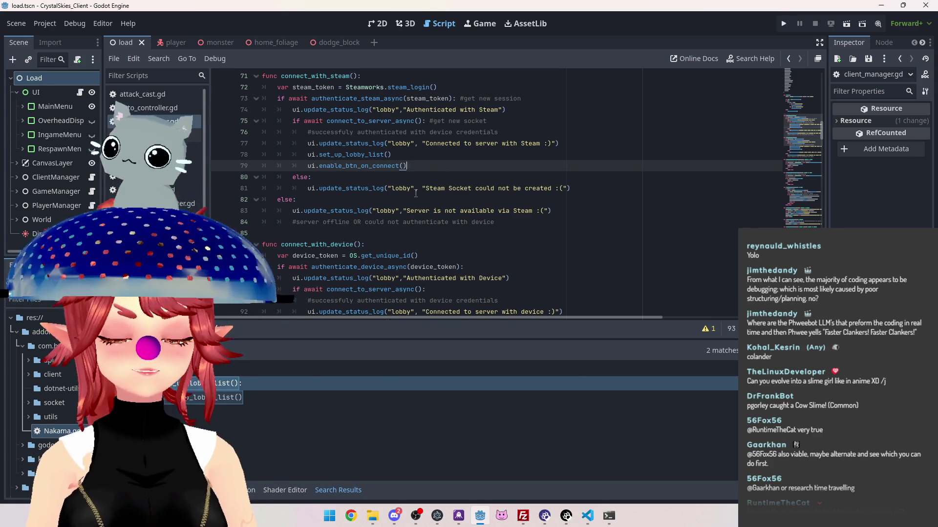
scroll(416, 194, "down", 3)
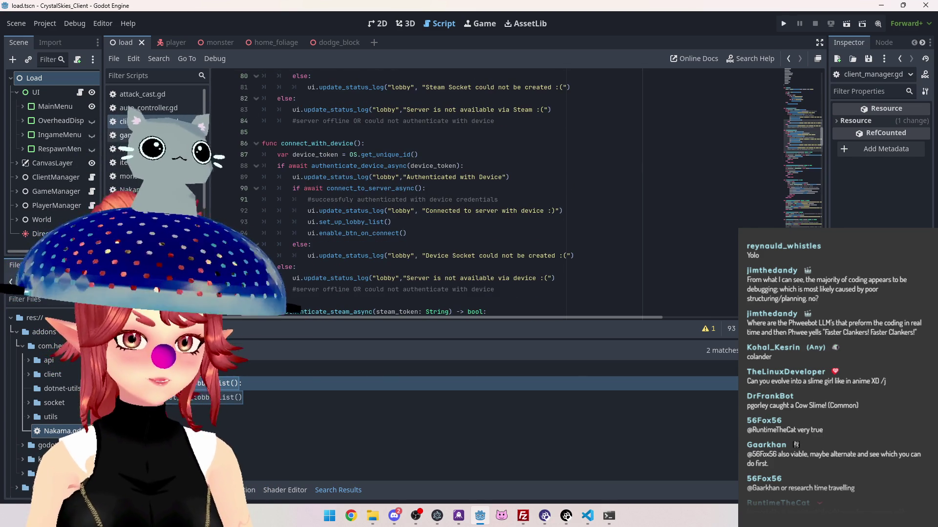
scroll(416, 194, "down", 13)
left_click(326, 266)
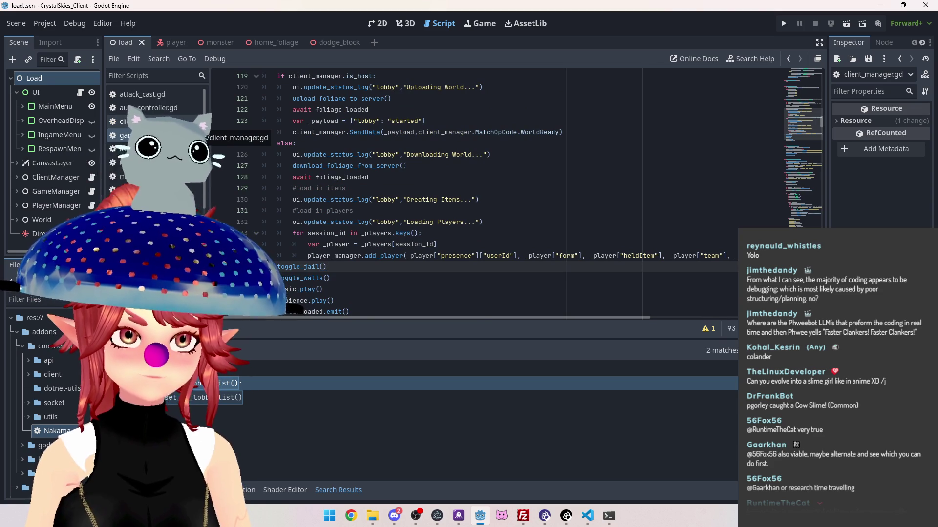
scroll(393, 225, "down", 1)
scroll(392, 226, "up", 1)
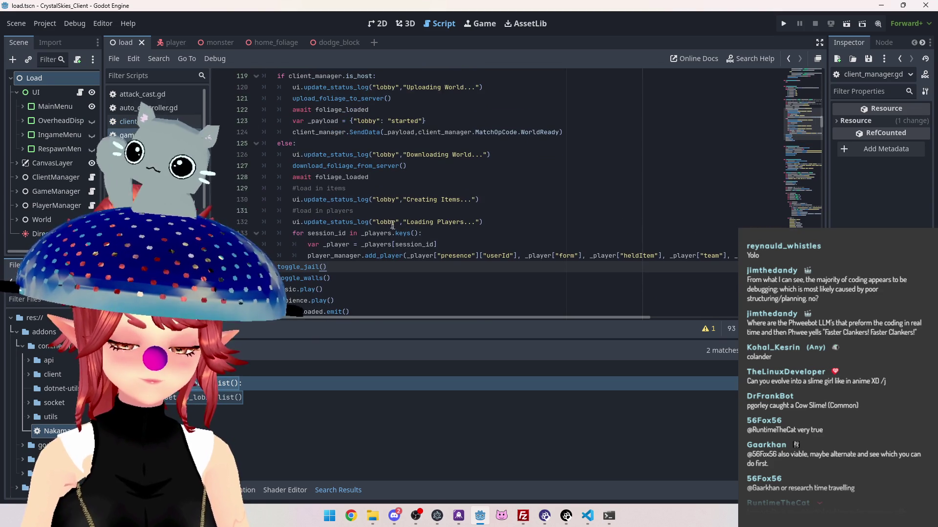
scroll(385, 222, "down", 2)
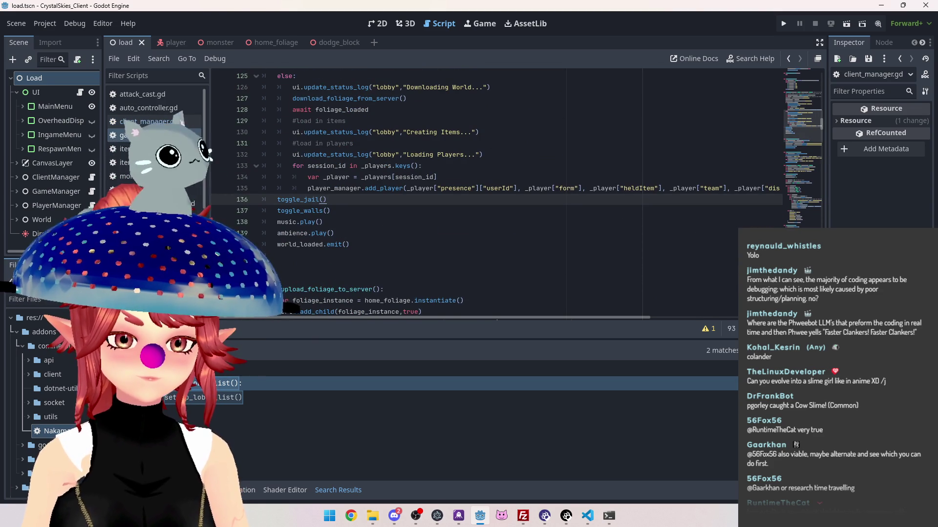
scroll(356, 262, "up", 14)
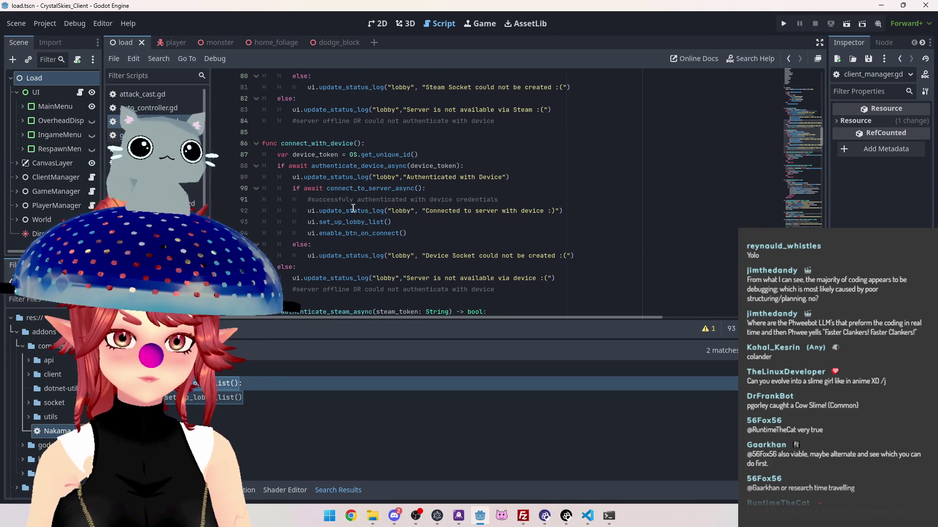
scroll(356, 262, "down", 2)
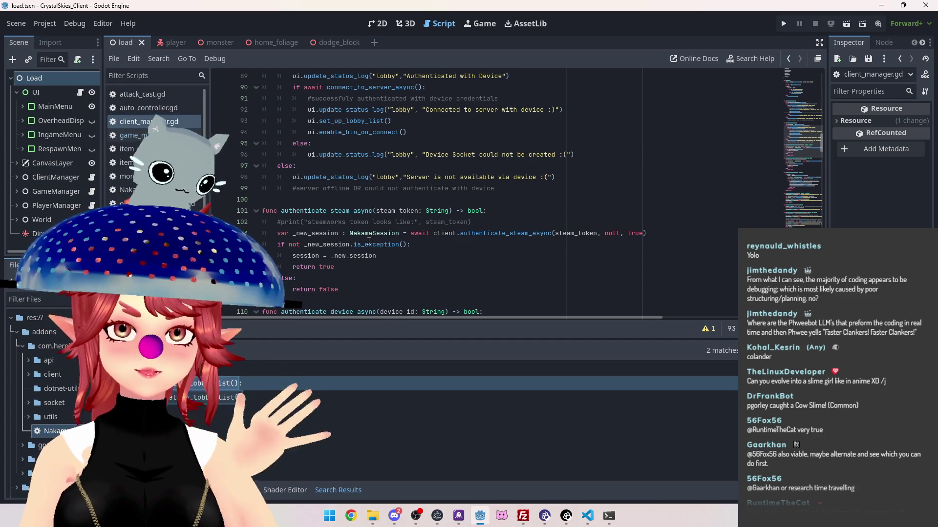
mouse_move(369, 241)
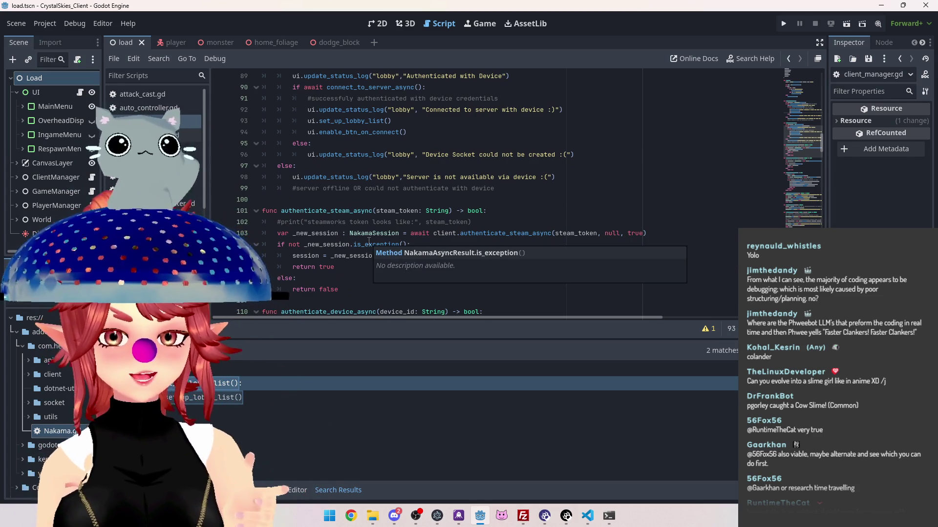
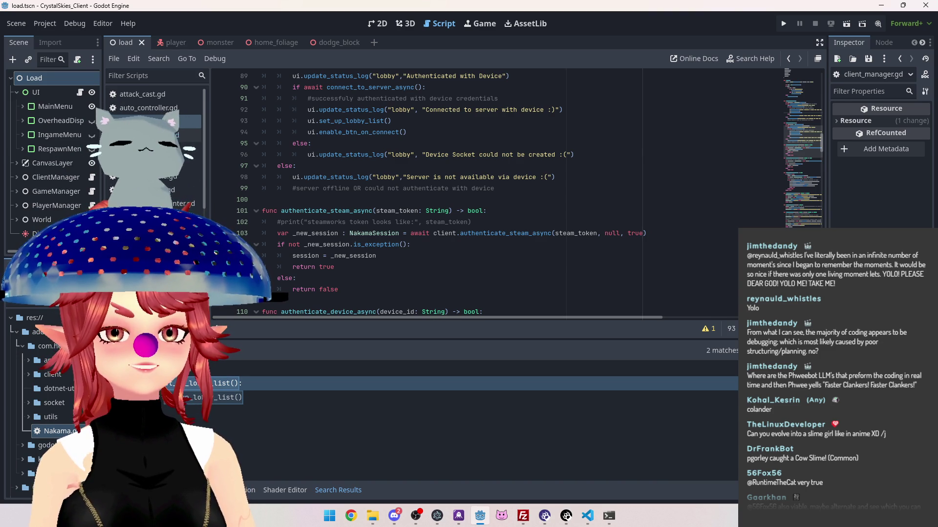
Save the scene and its scripts while working in authenticate_steam_async.
left_click(532, 214)
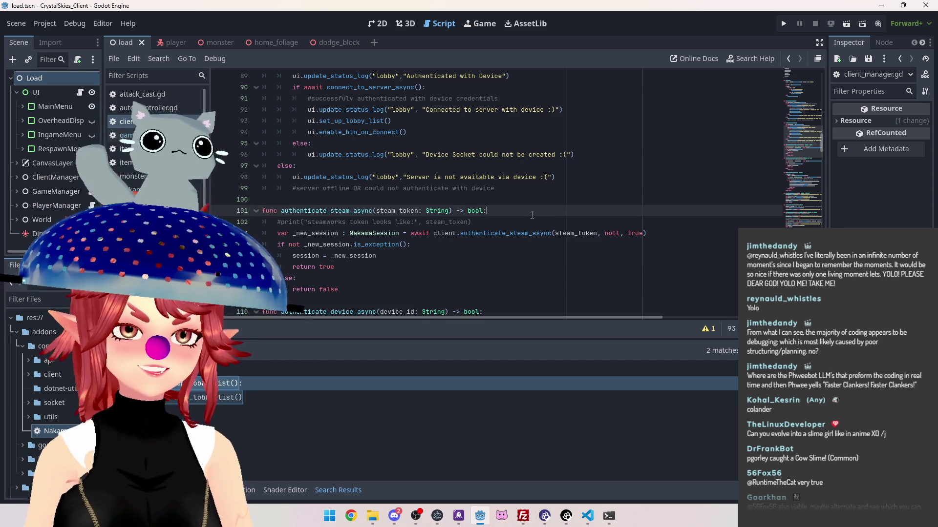
left_click(513, 253)
key("ctrl+s")
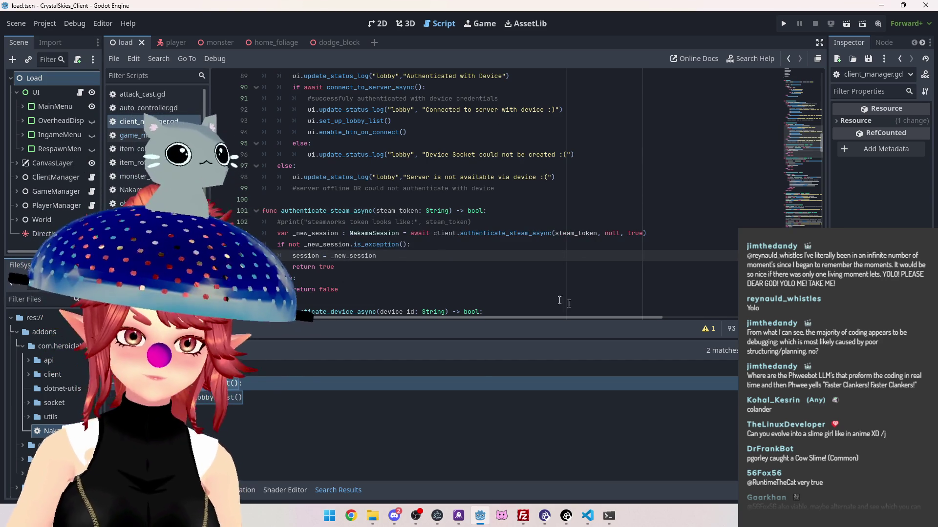
scroll(458, 253, "up", 3)
scroll(457, 254, "down", 10)
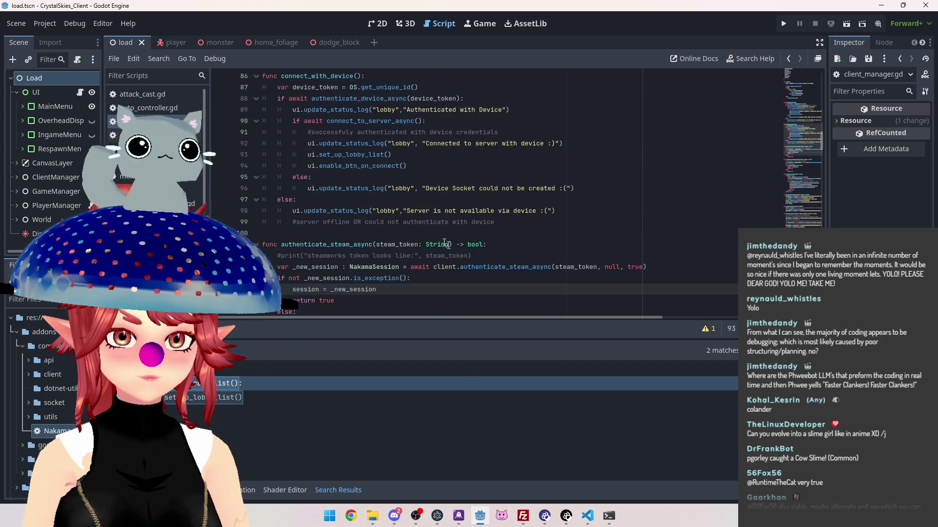
scroll(378, 223, "down", 5)
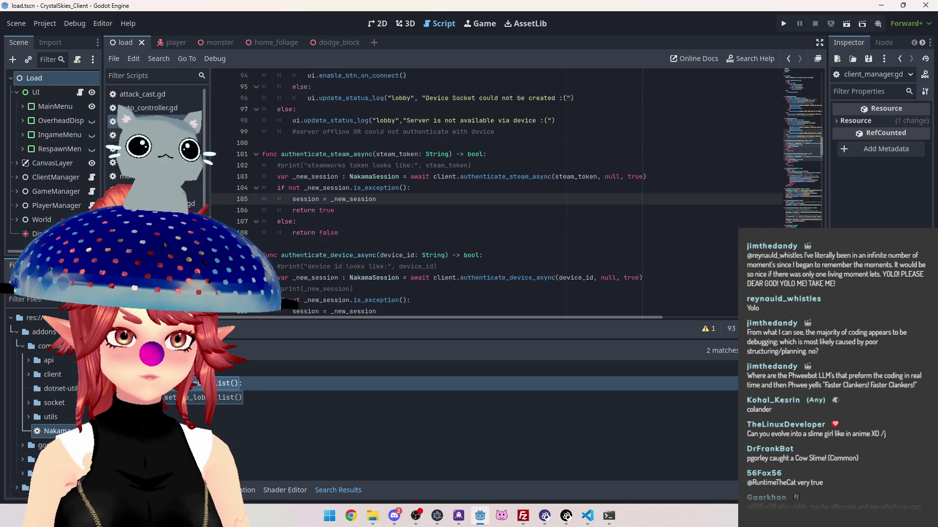
left_click(327, 200)
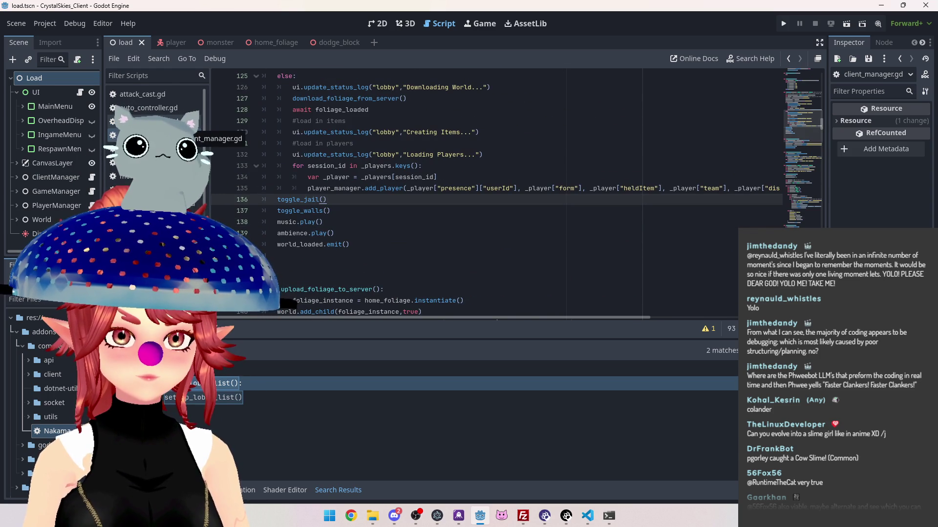
scroll(411, 140, "up", 2)
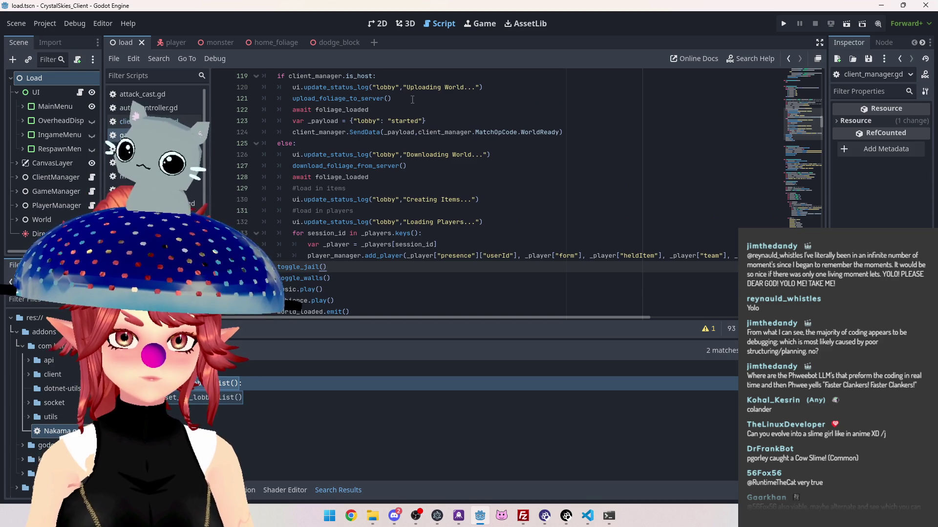
Open the UI script from the script list and scroll down to create_and_join_game.
left_click(193, 122)
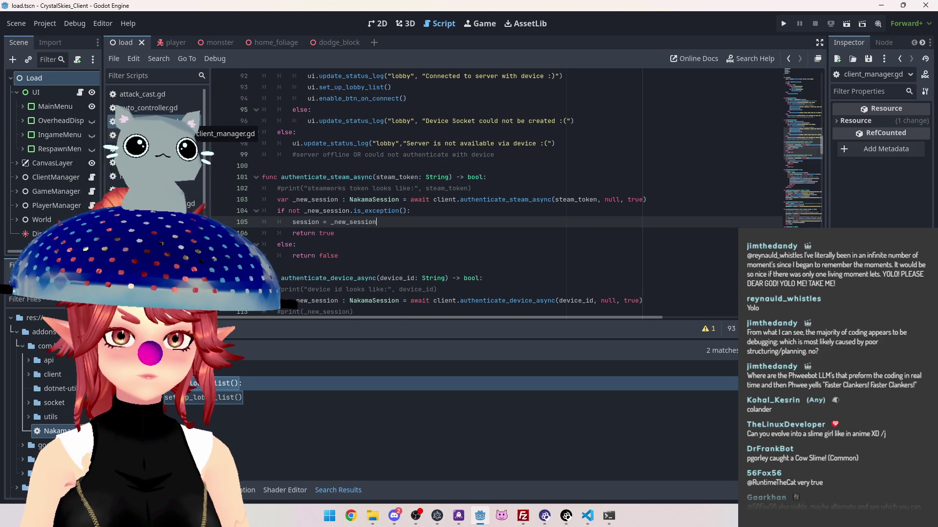
scroll(156, 142, "down", 5)
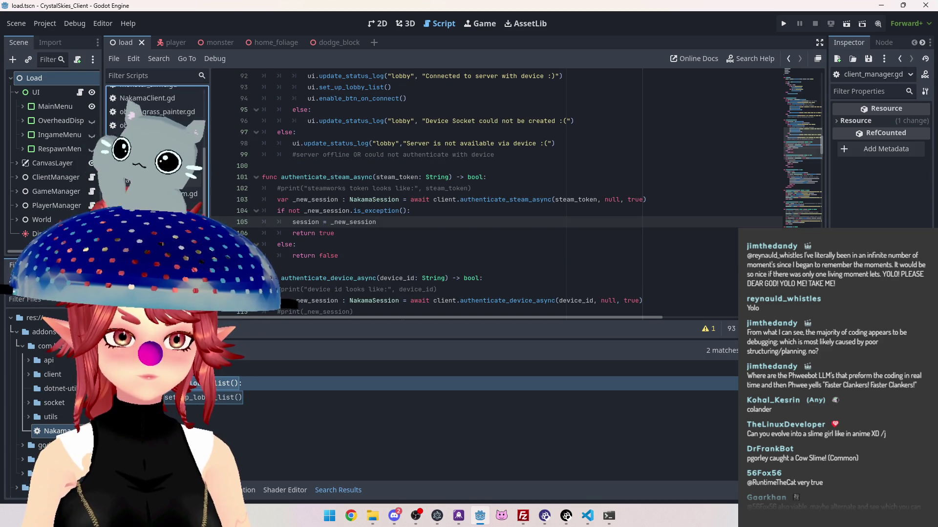
left_click(157, 142)
scroll(618, 184, "down", 15)
scroll(618, 184, "down", 9)
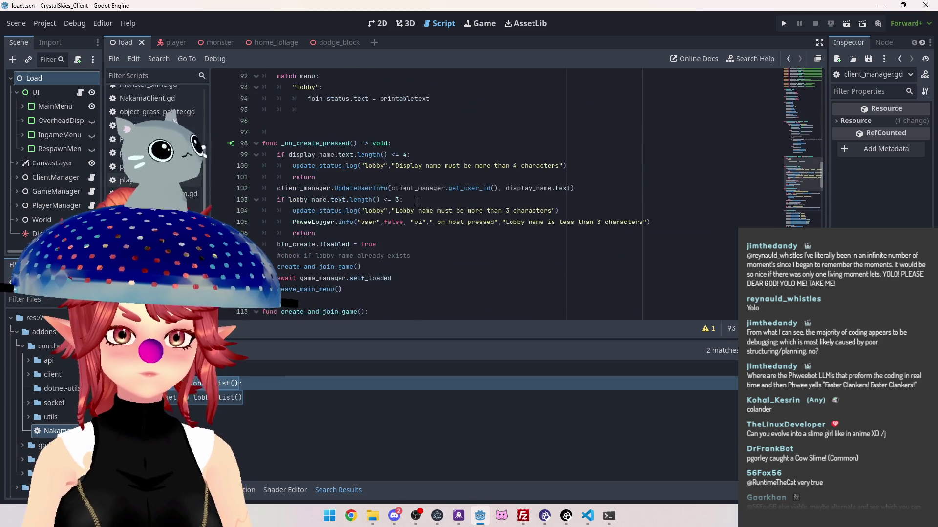
scroll(363, 150, "down", 3)
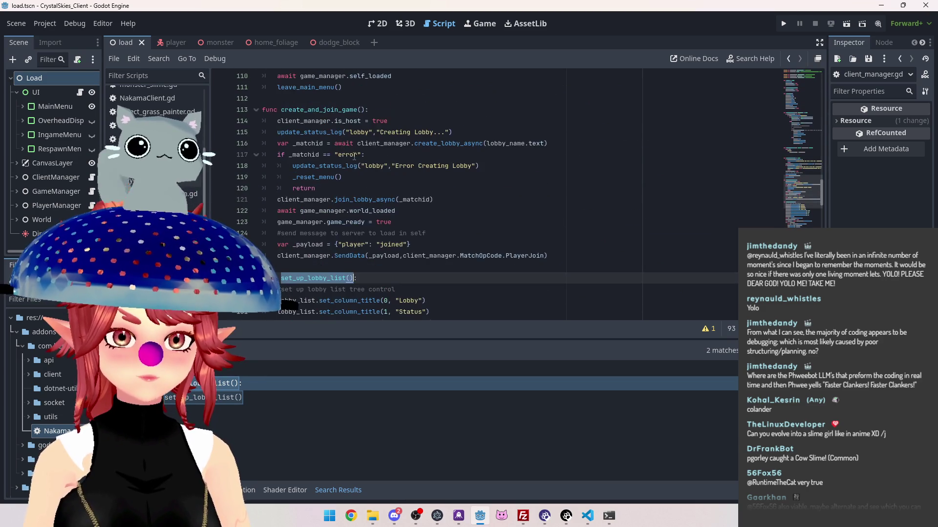
scroll(355, 176, "down", 1)
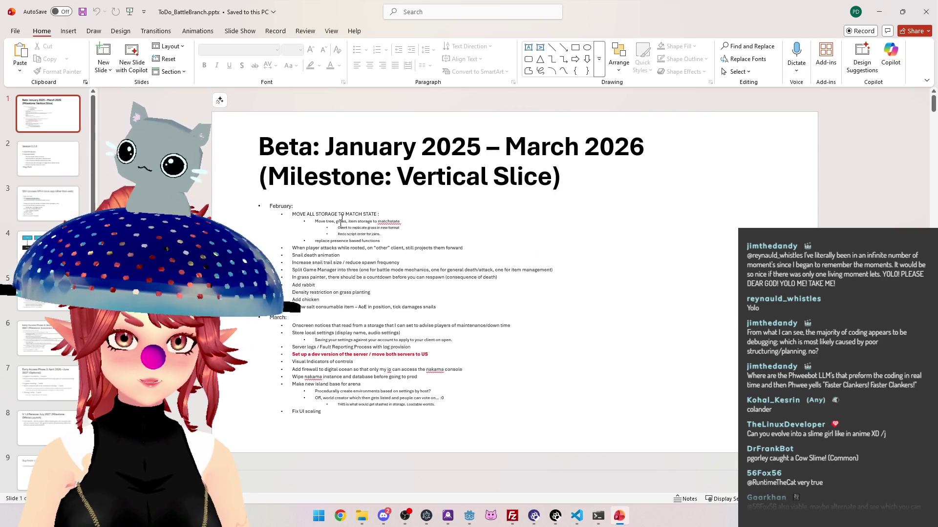
Review the 'Redo script order for joins.' to-do item in PowerPoint, then return to Godot.
left_click(364, 274)
scroll(363, 256, "up", 2)
key("Left")
key("Left")
key("Left")
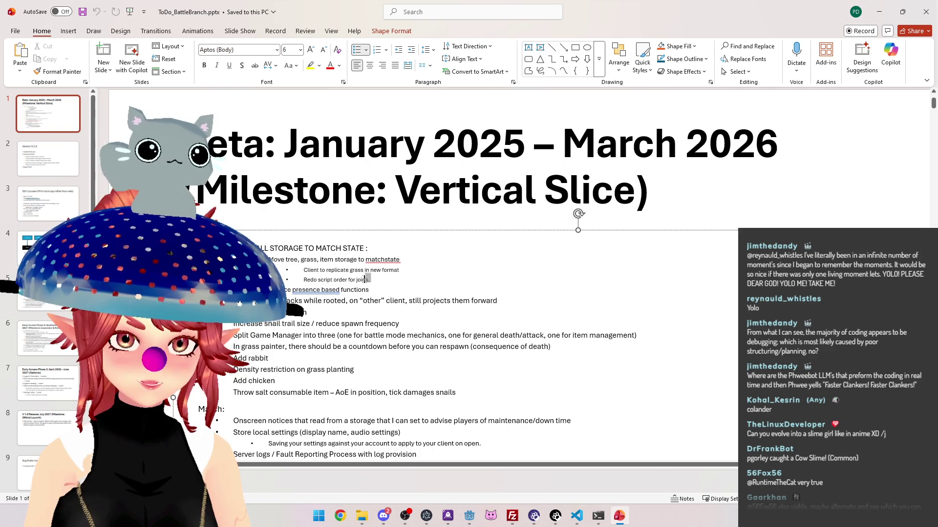
left_click(333, 280)
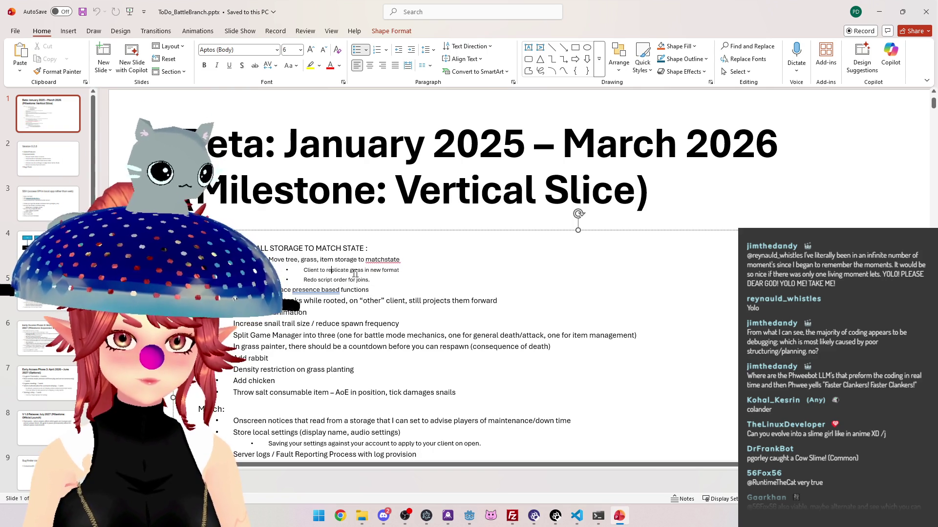
left_click(374, 284)
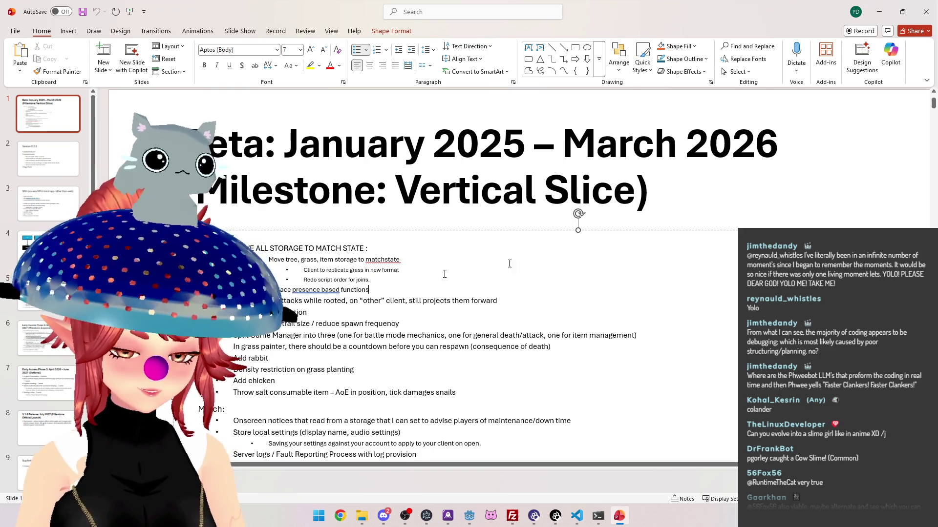
key("alt+Tab")
scroll(417, 262, "down", 1)
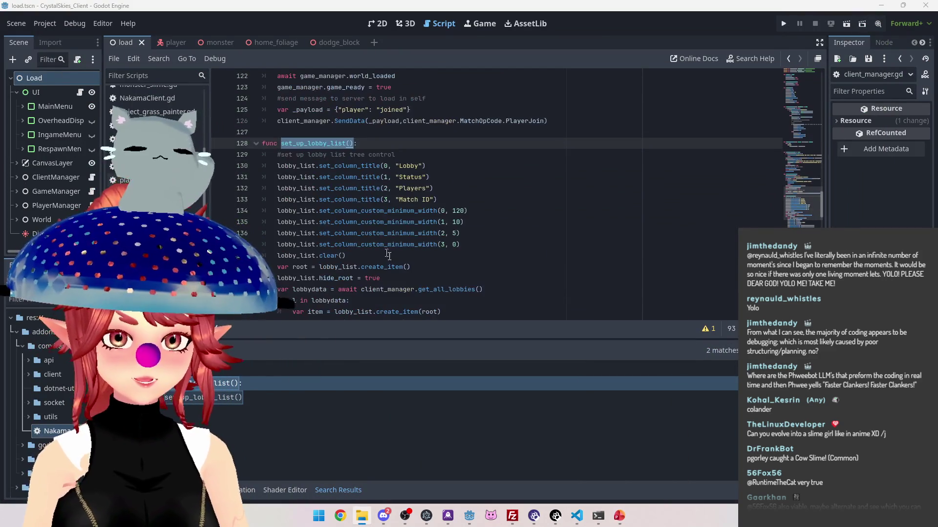
Delete the empty line 153 after the Joinable colour check.
scroll(341, 220, "up", 4)
scroll(308, 189, "down", 3)
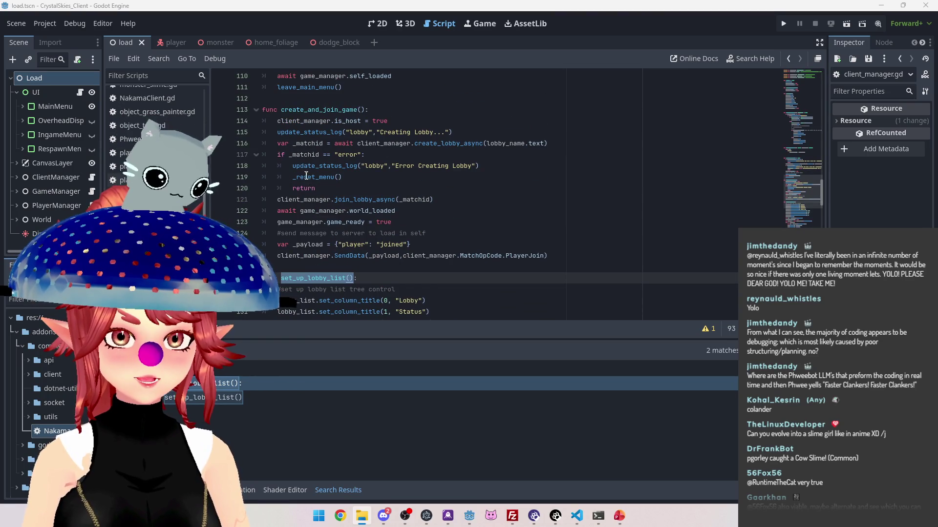
scroll(306, 181, "down", 12)
left_click(299, 156)
key("BackSpace")
scroll(298, 152, "down", 2)
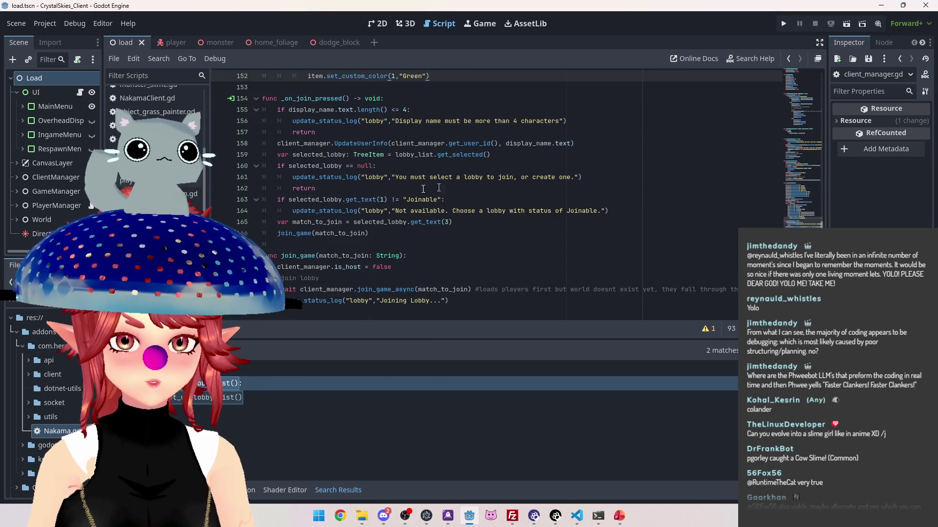
scroll(305, 202, "down", 1)
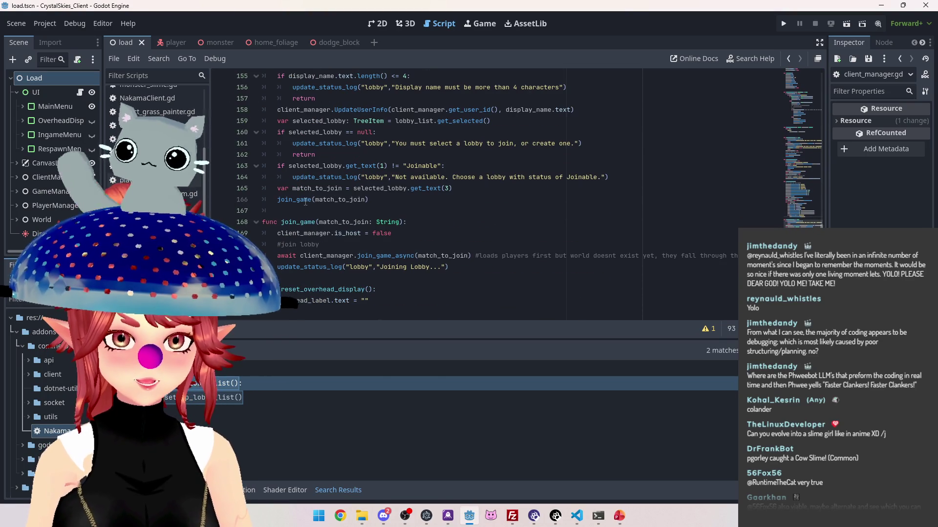
Select the await self_loaded and leave_main_menu() lines 110–111 in _on_create_pressed.
left_click(279, 200)
scroll(385, 205, "up", 13)
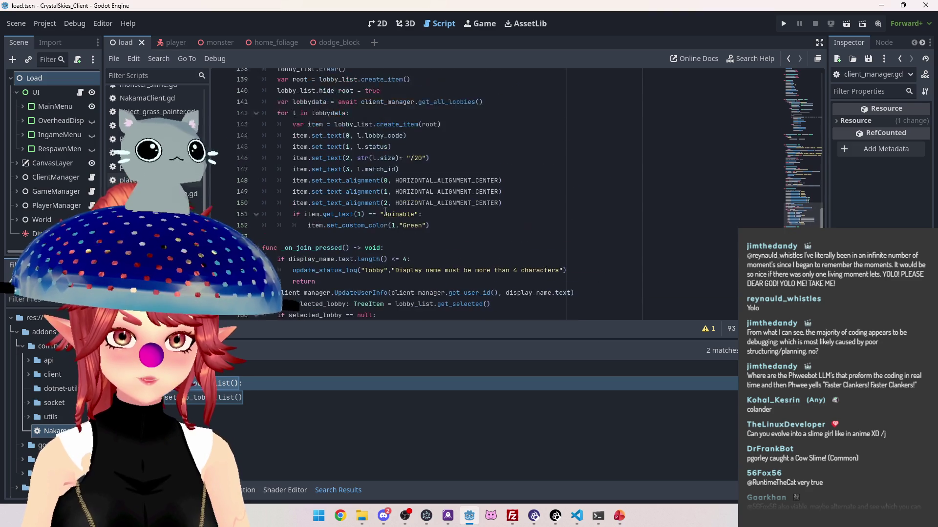
scroll(385, 210, "up", 7)
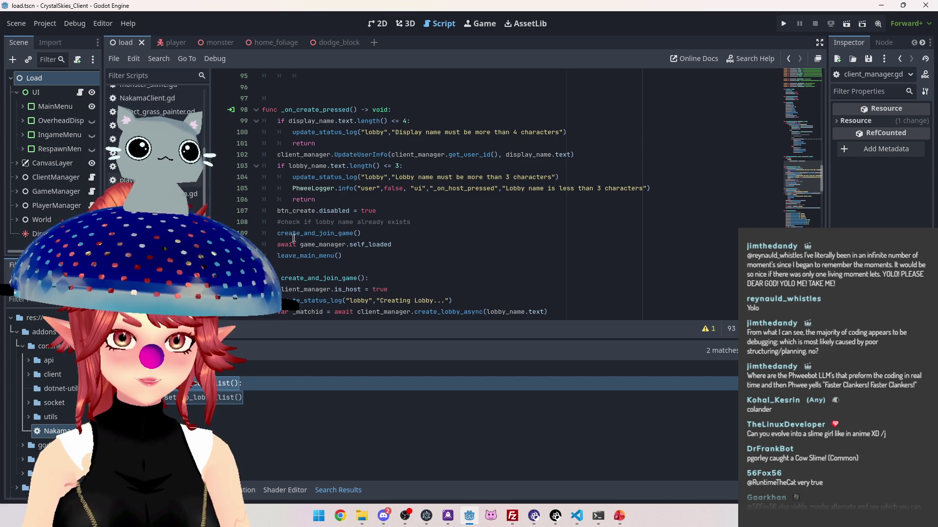
left_click_drag(390, 244, 279, 244)
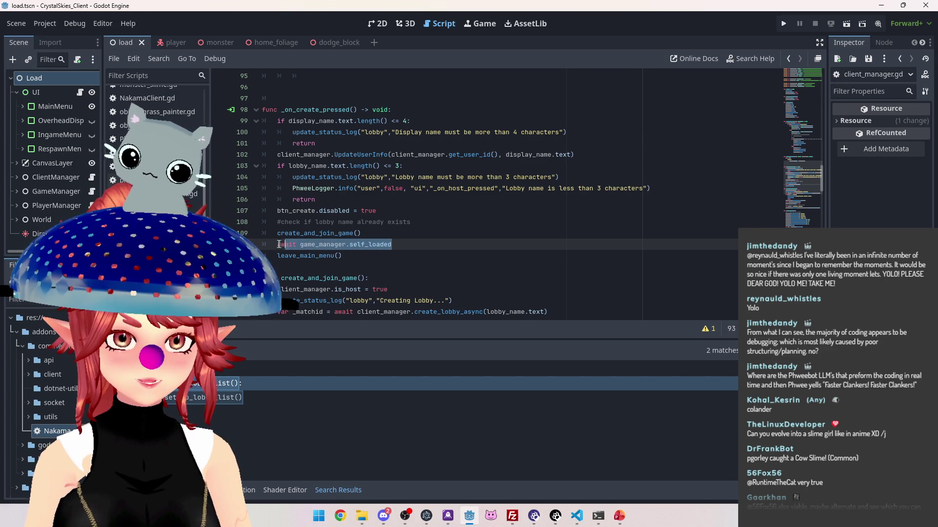
left_click_drag(375, 256, 271, 247)
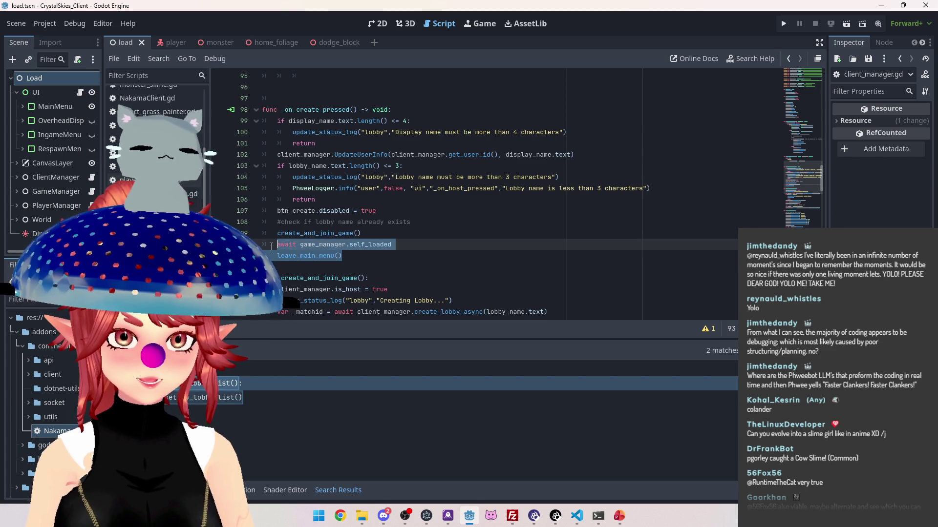
scroll(347, 222, "down", 15)
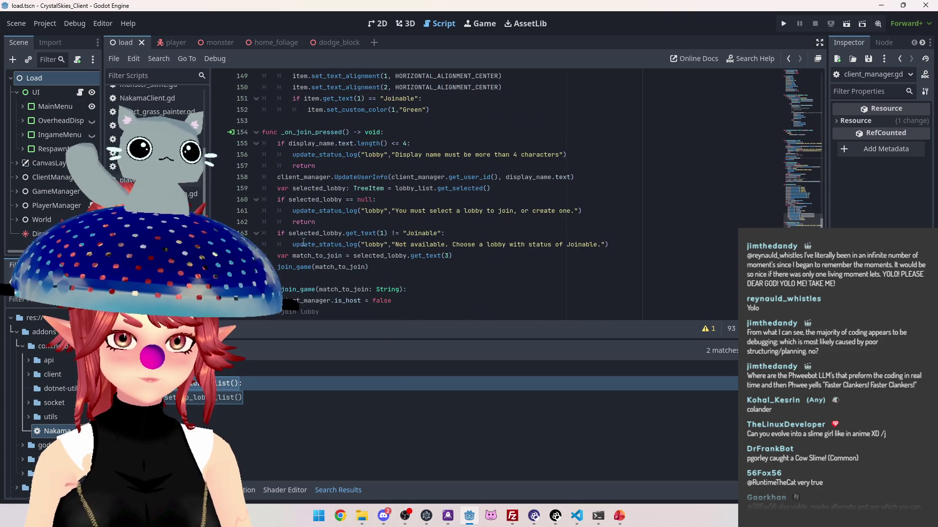
scroll(297, 194, "down", 1)
Paste the self_loaded await and leave_main_menu() lines after join_game(match_to_join).
left_click(395, 235)
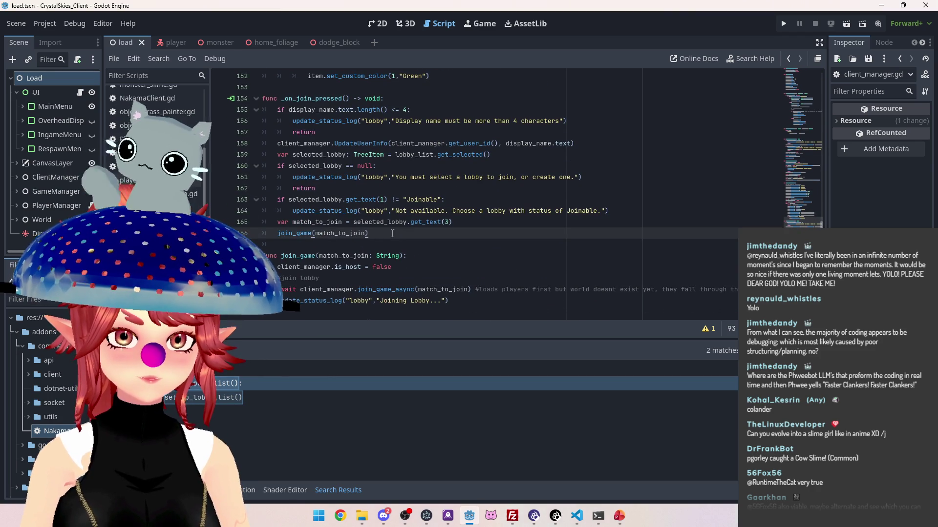
key("Return")
key("ctrl+v")
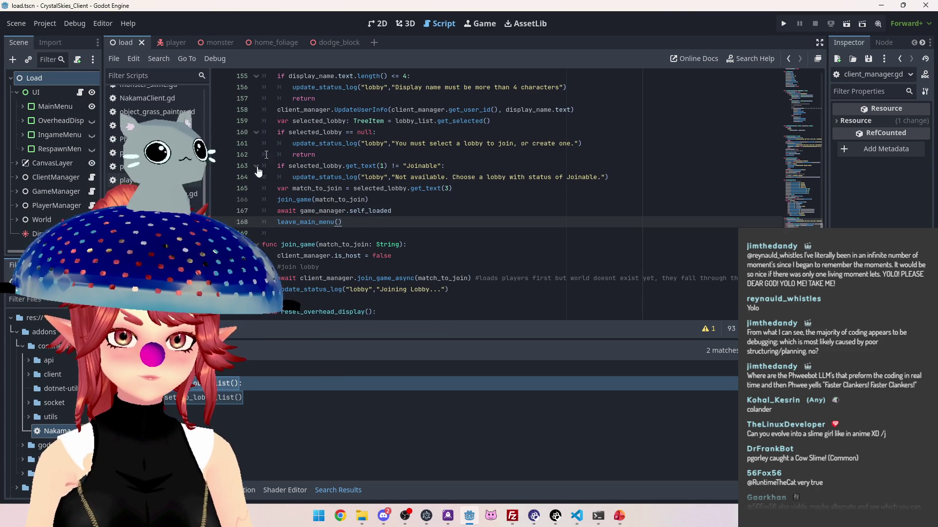
scroll(365, 196, "down", 2)
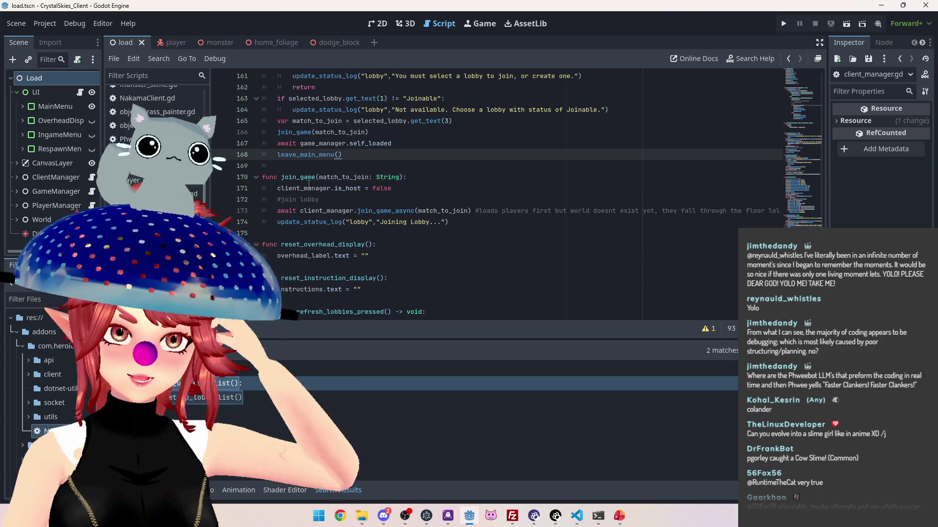
scroll(311, 187, "up", 20)
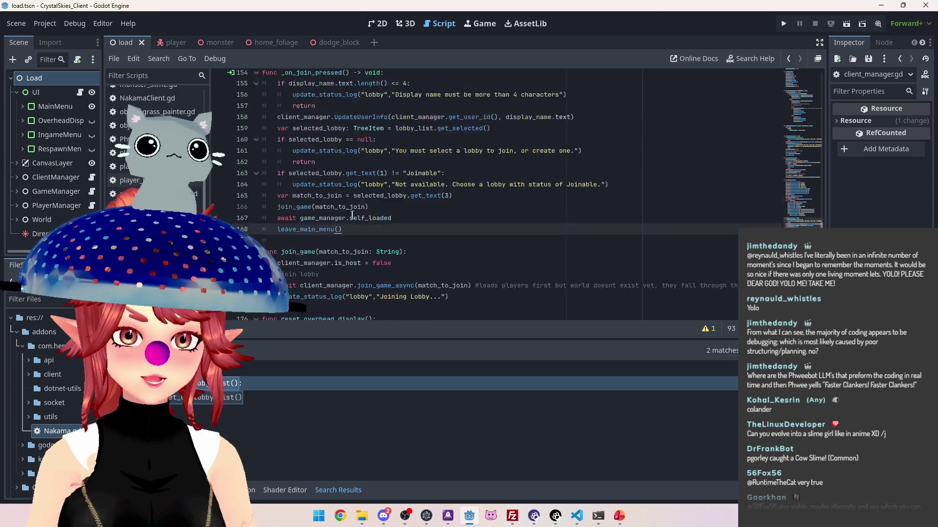
scroll(355, 220, "down", 1)
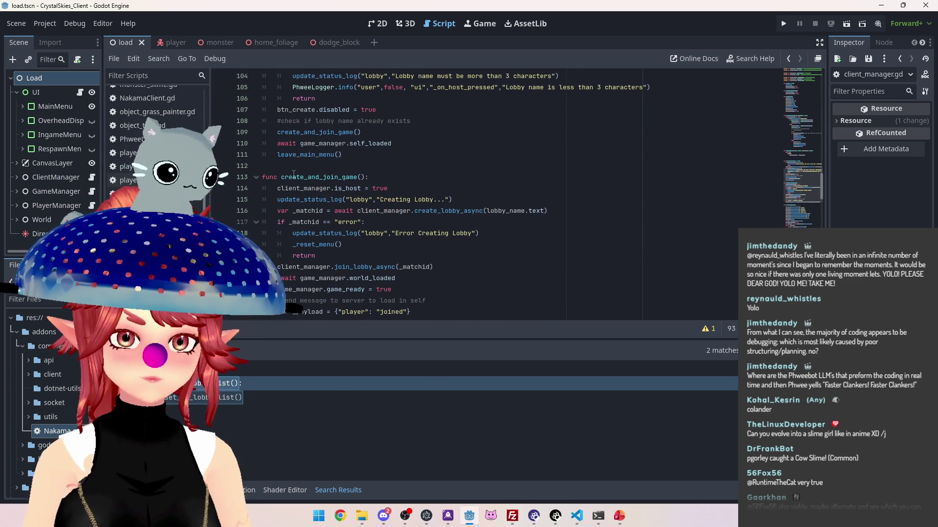
Select the 'Creating Lobby...' status line and go to join_game's is_host line.
left_click_drag(293, 189, 377, 190)
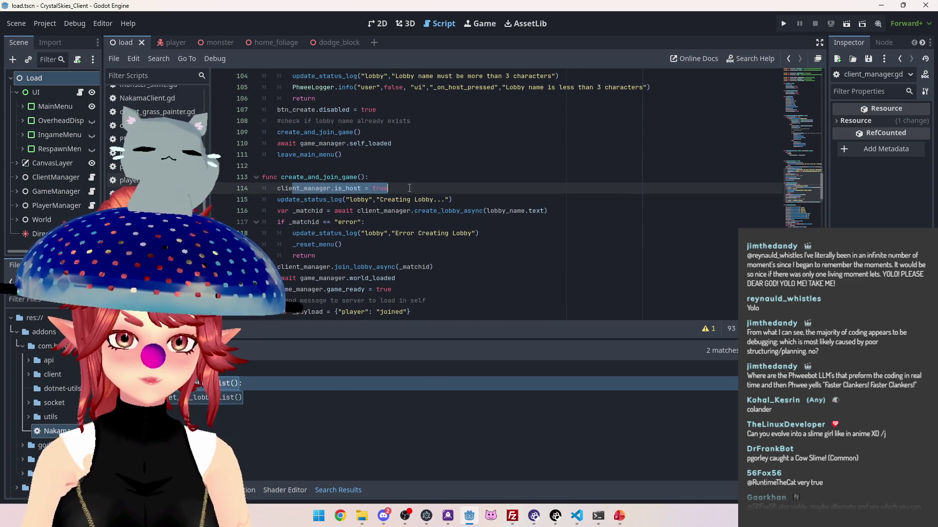
scroll(410, 189, "down", 1)
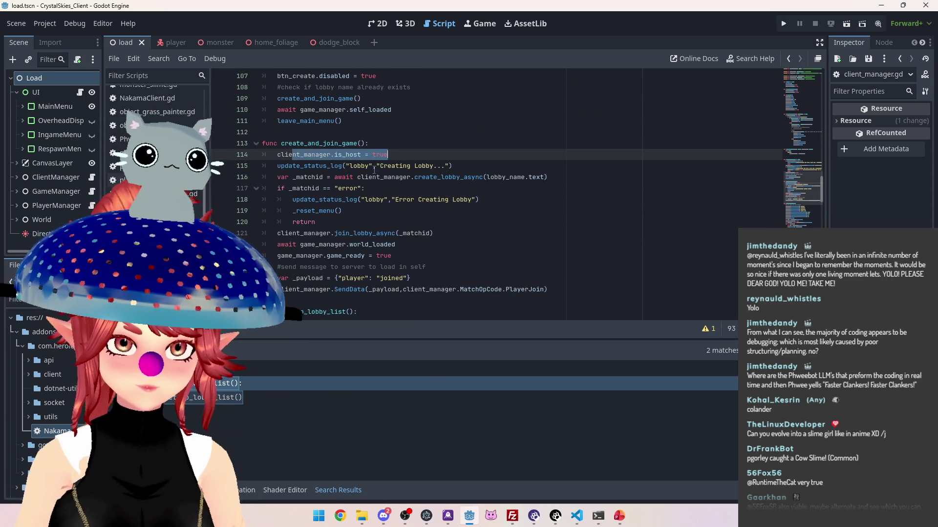
left_click_drag(459, 162, 299, 164)
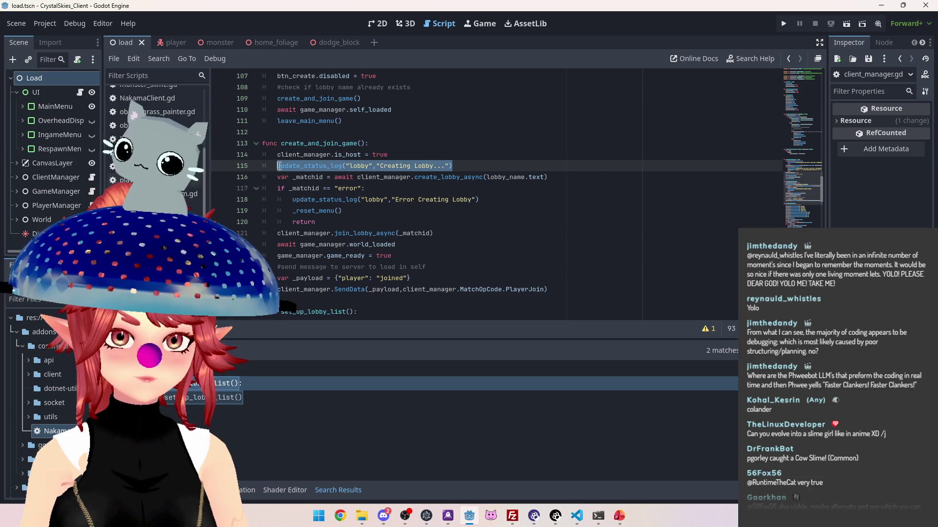
scroll(356, 217, "down", 18)
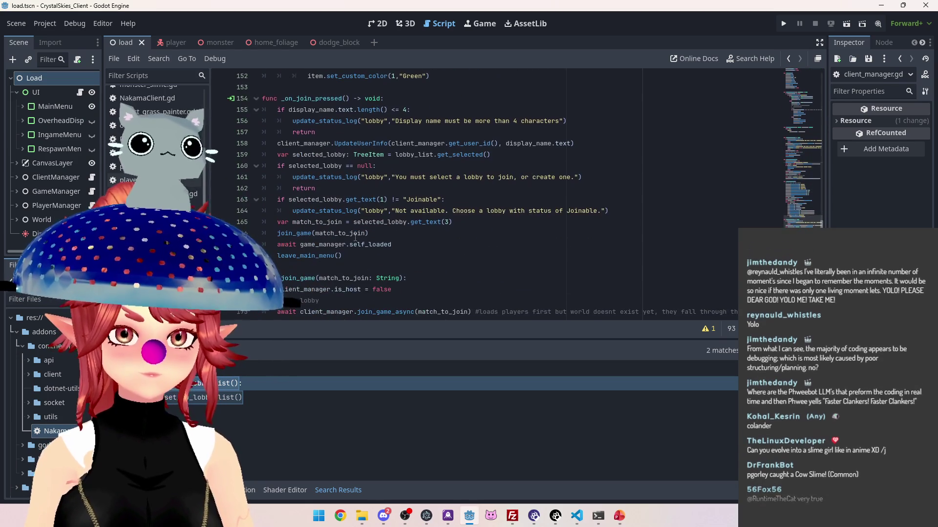
scroll(355, 236, "down", 1)
left_click(408, 155)
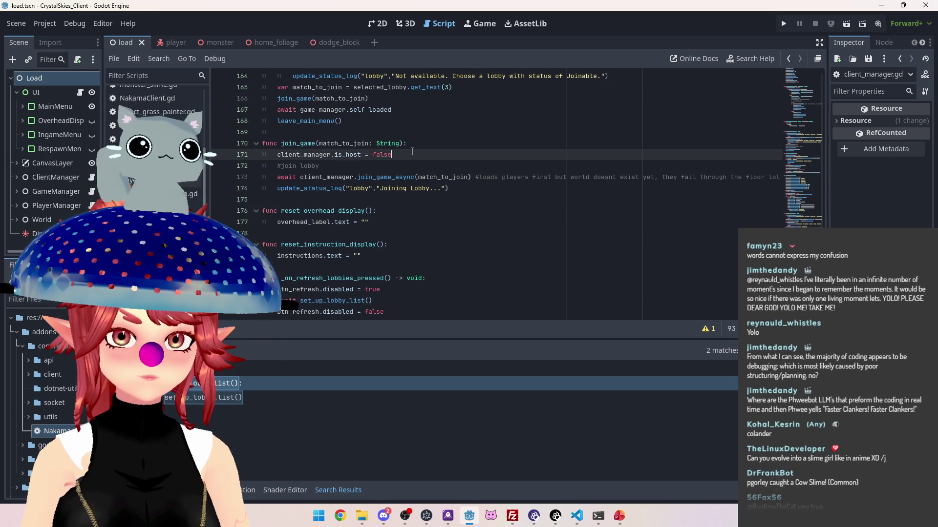
Paste the status line below is_host and change it to 'Joining Lobby...'.
key("Return")
type("update_status_log(\"lobby\",\"Creating Lobby...\")")
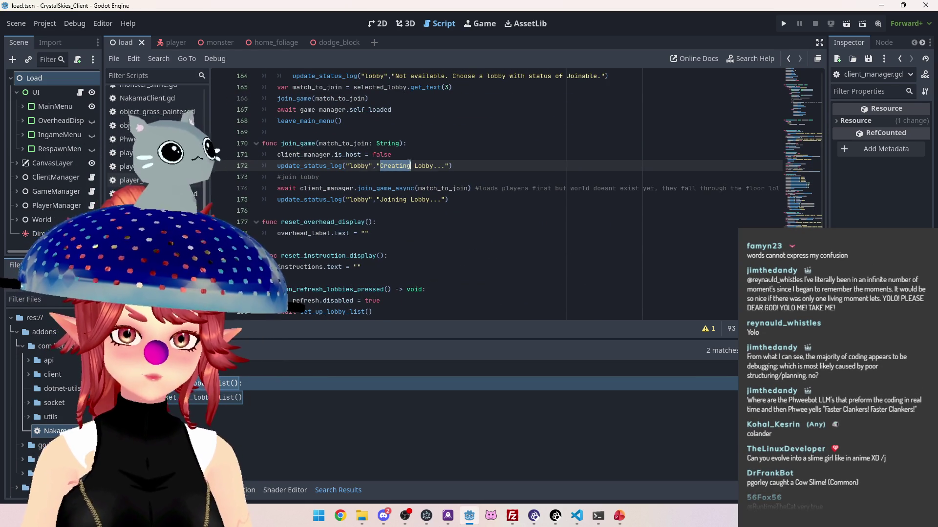
type("oin")
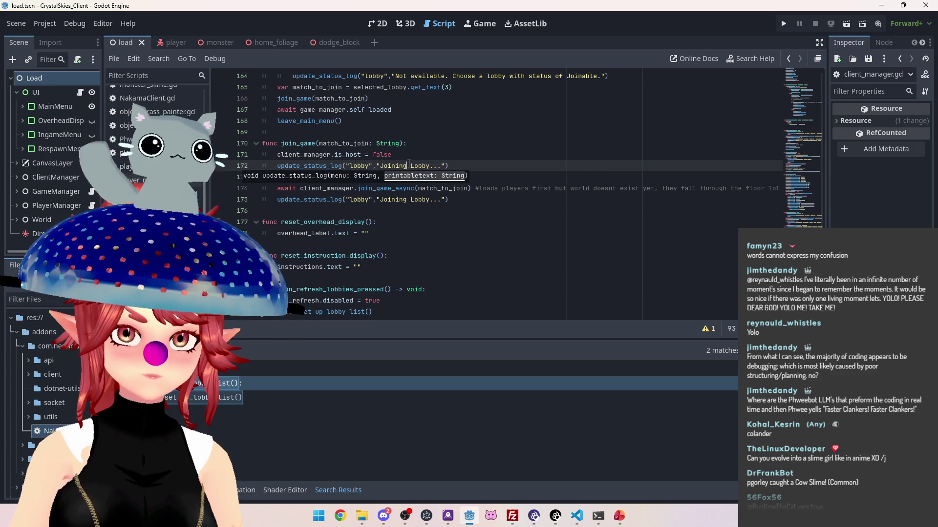
left_click(470, 166)
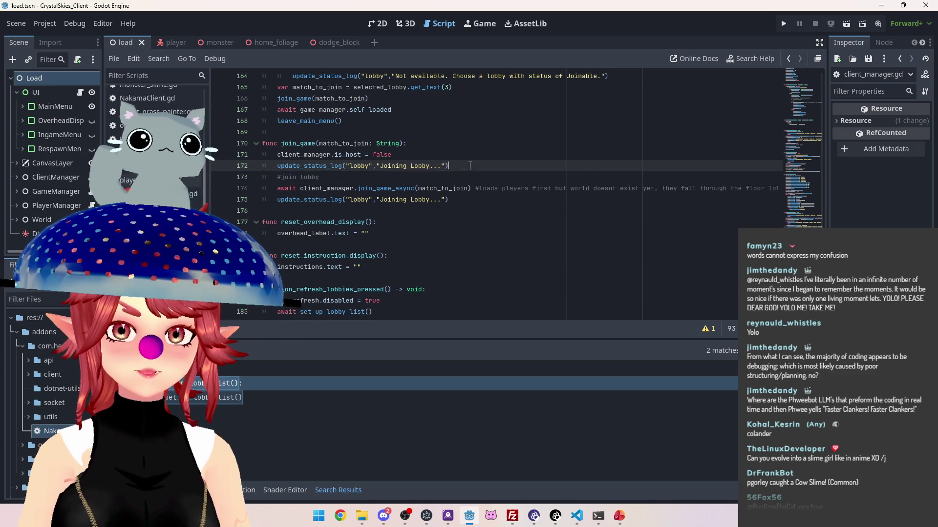
Remove the '#join lobby' comment and select the join_lobby_async call in create_and_join_game.
left_click(324, 177)
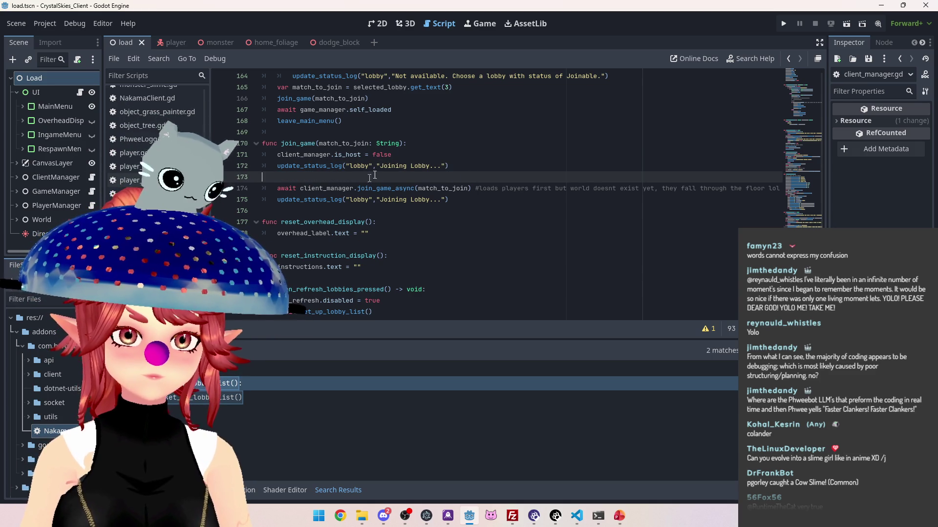
scroll(382, 160, "up", 15)
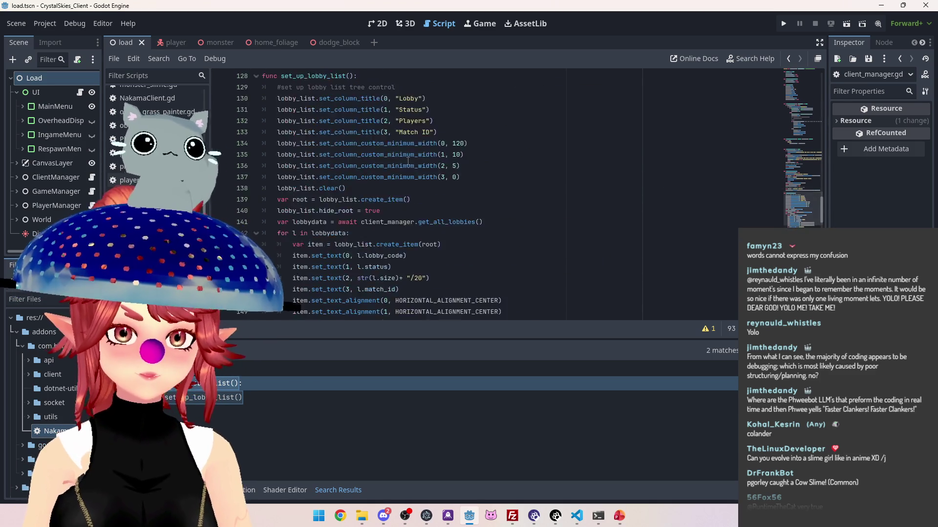
scroll(421, 164, "down", 2)
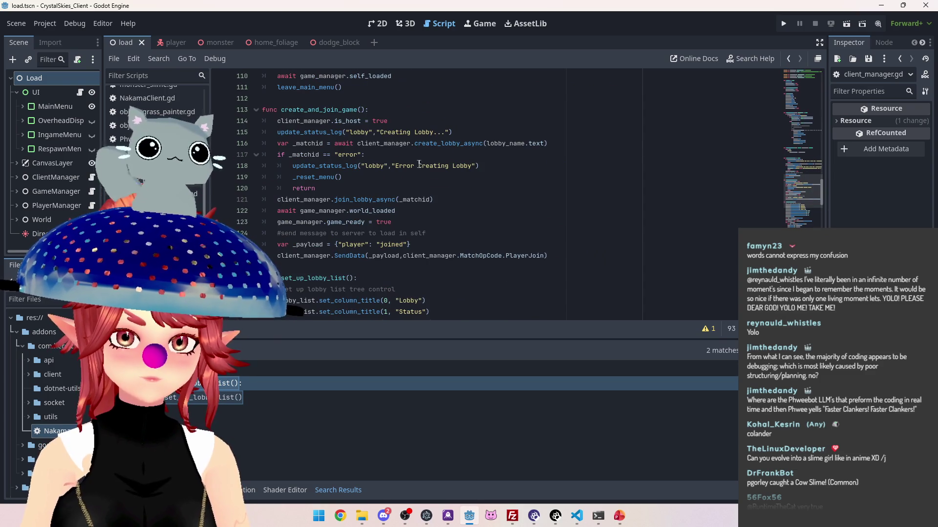
mouse_move(560, 145)
left_mouse_down()
mouse_move(281, 155)
mouse_move(278, 147)
mouse_move(320, 154)
left_mouse_up()
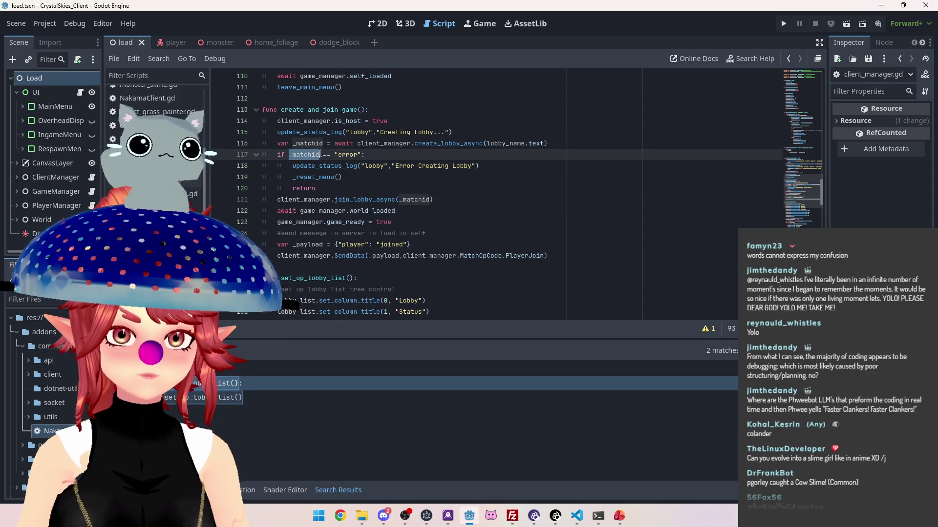
left_click_drag(278, 201, 447, 200)
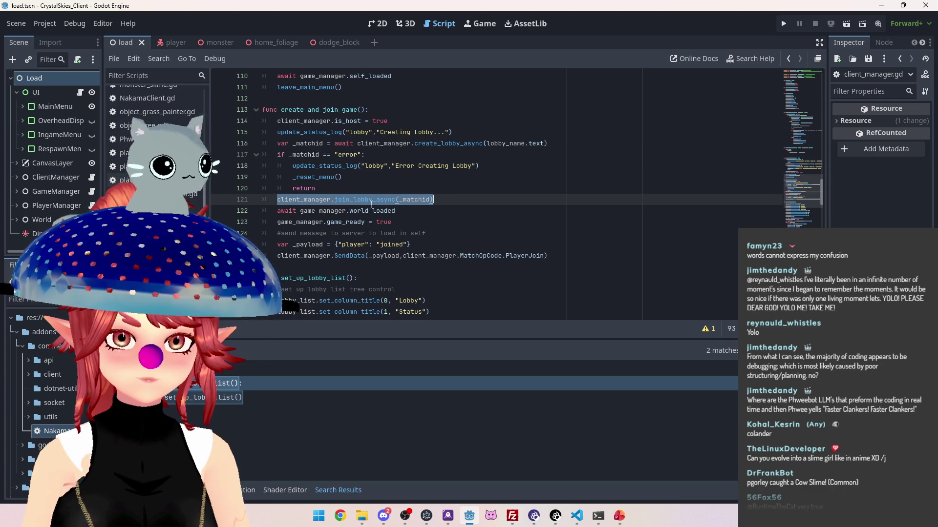
Copy the world_loaded await and game_ready lines to the end of join_game.
left_click_drag(404, 209, 301, 209)
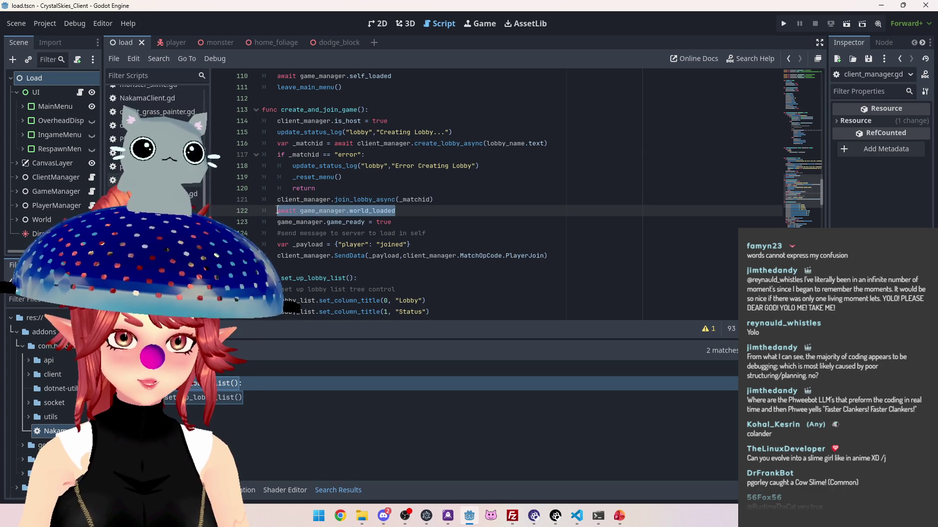
scroll(327, 185, "down", 5)
scroll(318, 195, "up", 4)
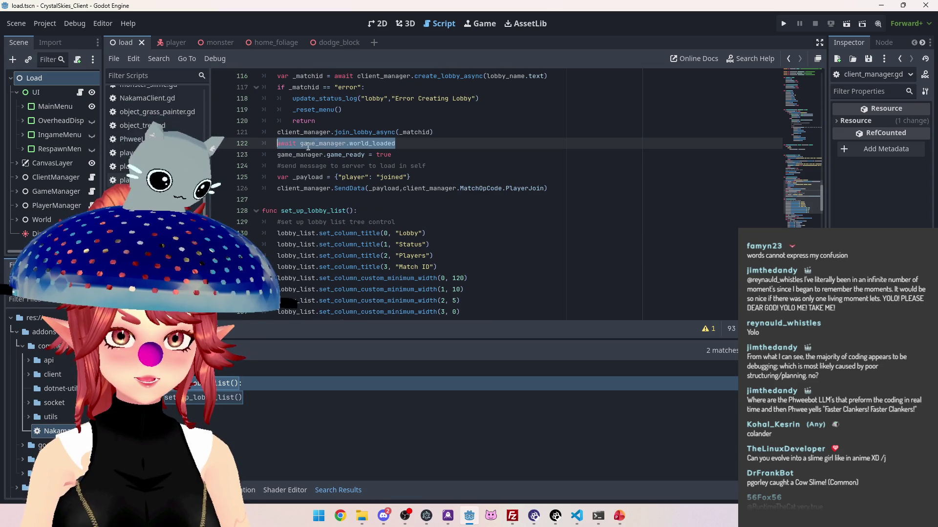
left_click_drag(401, 157, 279, 145)
key("ctrl+c")
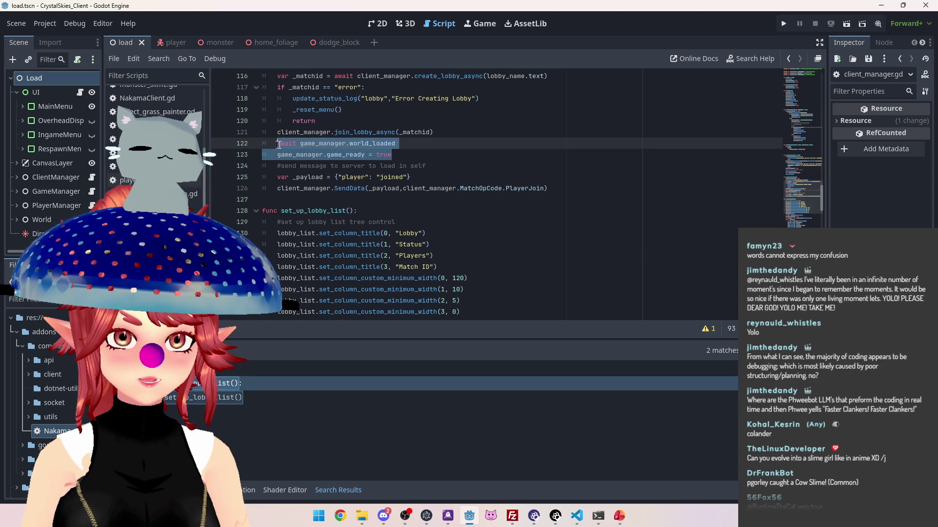
scroll(309, 188, "down", 15)
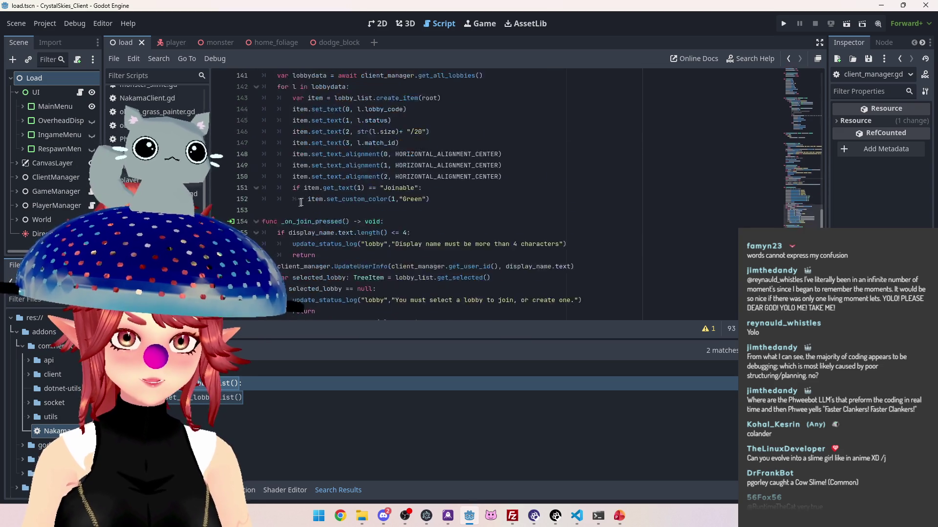
scroll(303, 199, "down", 1)
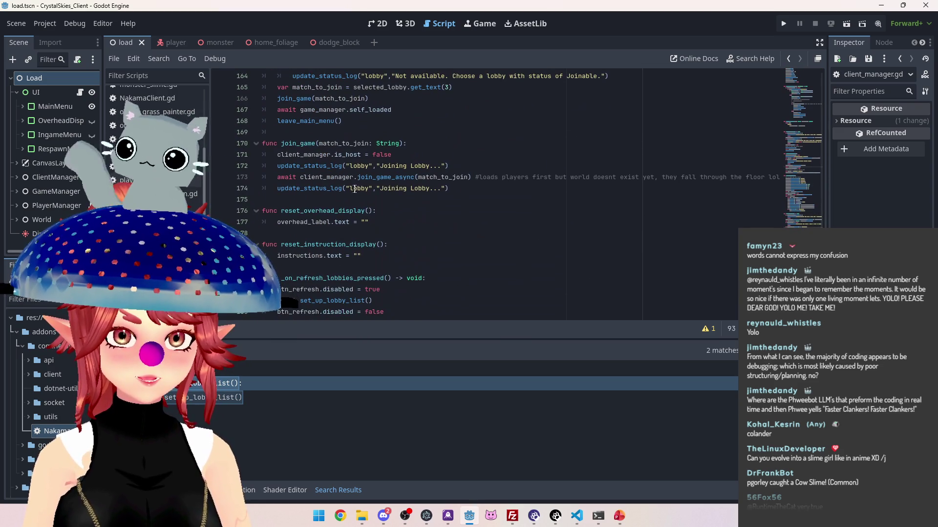
left_click(469, 189)
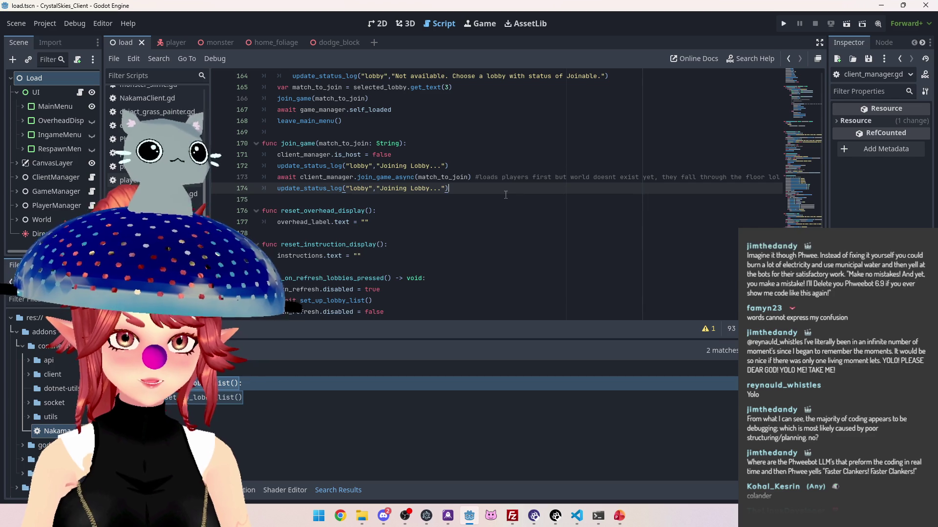
key("Return")
key("ctrl+v")
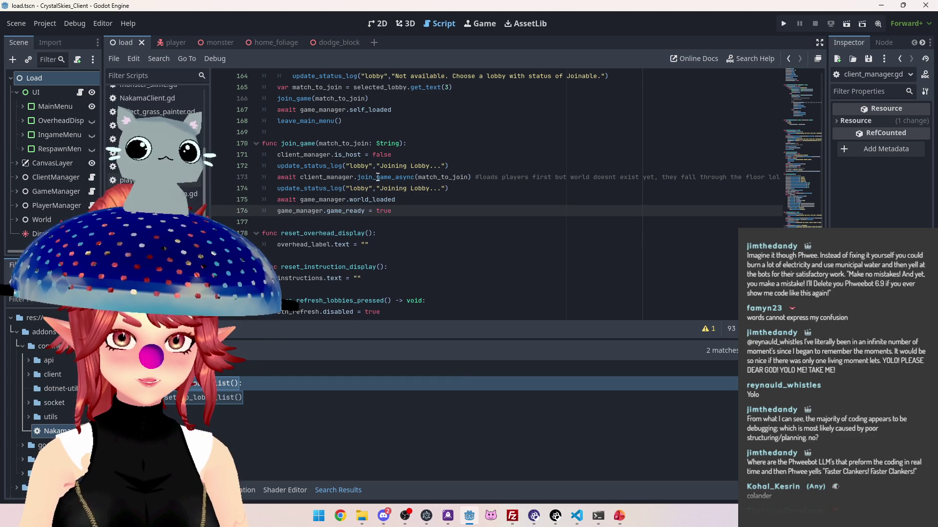
Delete the duplicate 'Joining Lobby...' update_status_log line.
scroll(419, 193, "up", 20)
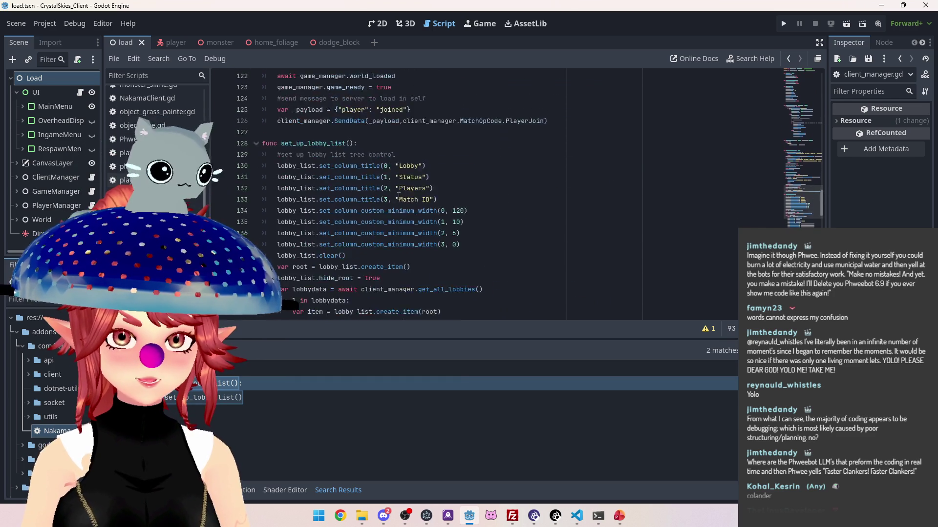
scroll(396, 193, "up", 5)
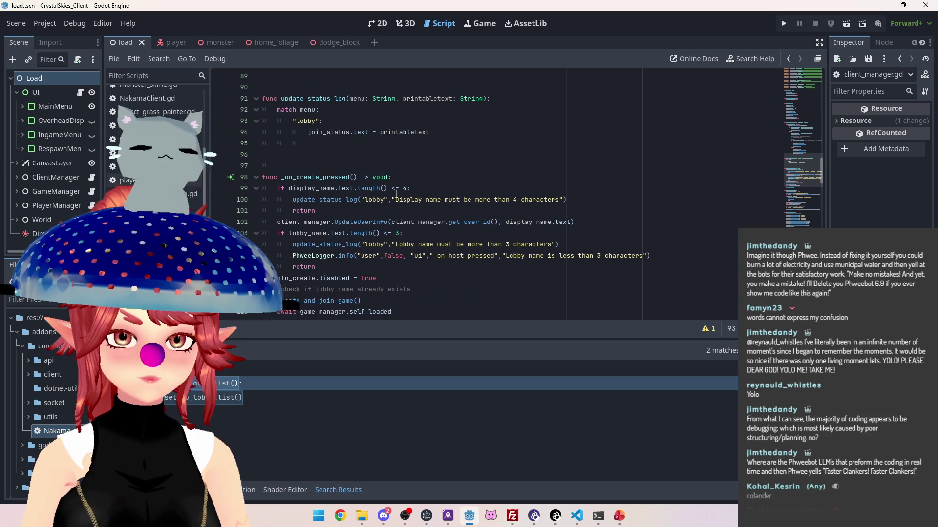
scroll(342, 123, "down", 2)
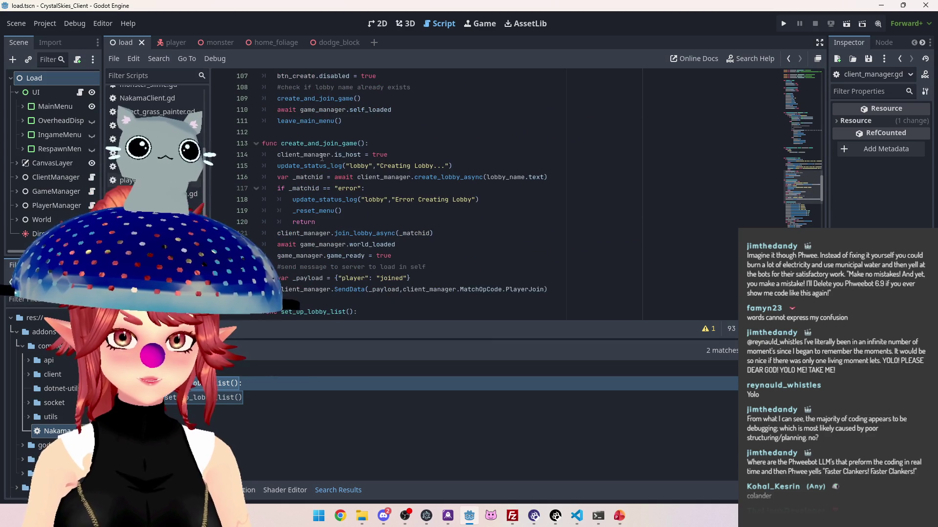
scroll(351, 234, "down", 20)
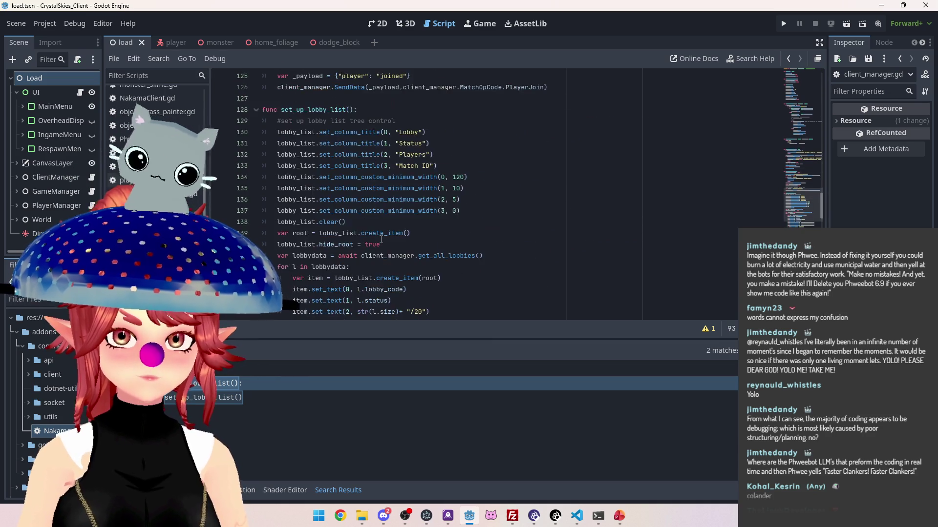
scroll(380, 238, "up", 2)
mouse_move(447, 156)
left_mouse_down()
mouse_move(303, 166)
mouse_move(264, 156)
left_mouse_up()
key("BackSpace")
key("BackSpace")
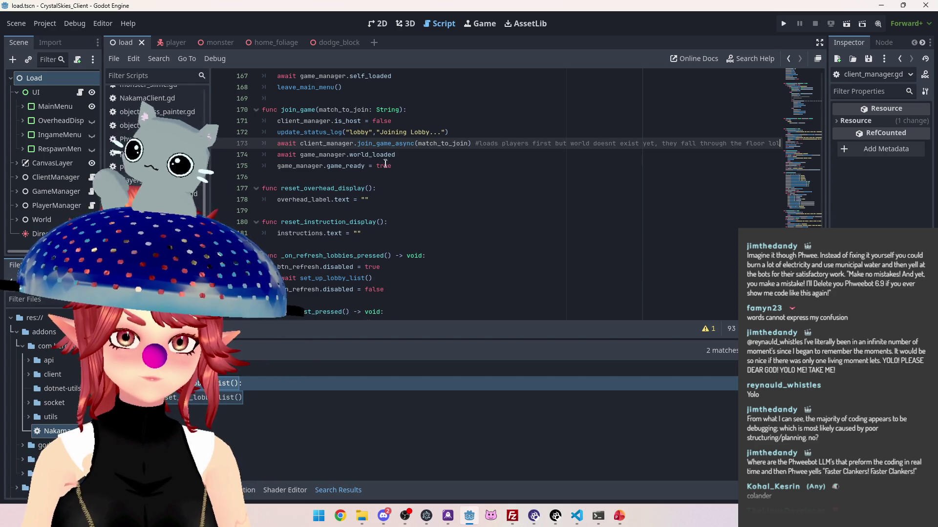
Scroll the load script to join_game and inspect its join_game_async and world_loaded lines.
scroll(410, 174, "up", 1)
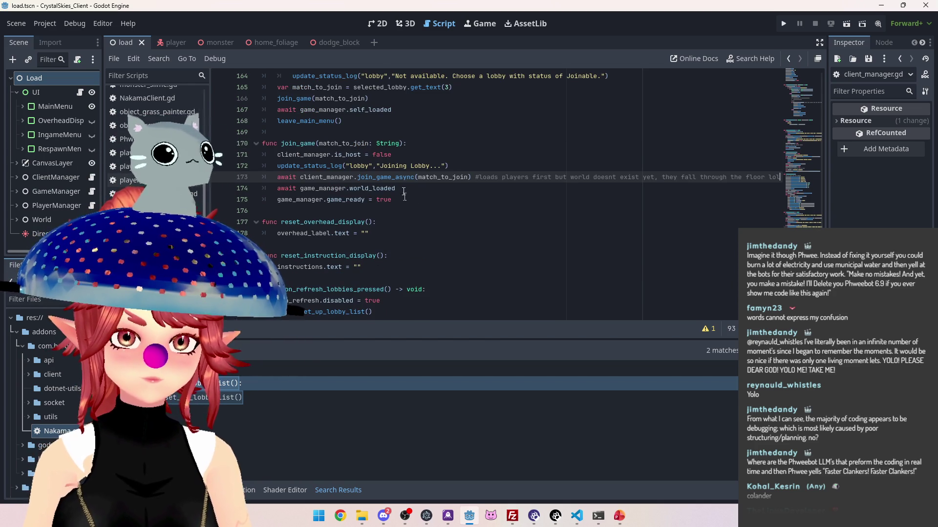
scroll(404, 196, "up", 2)
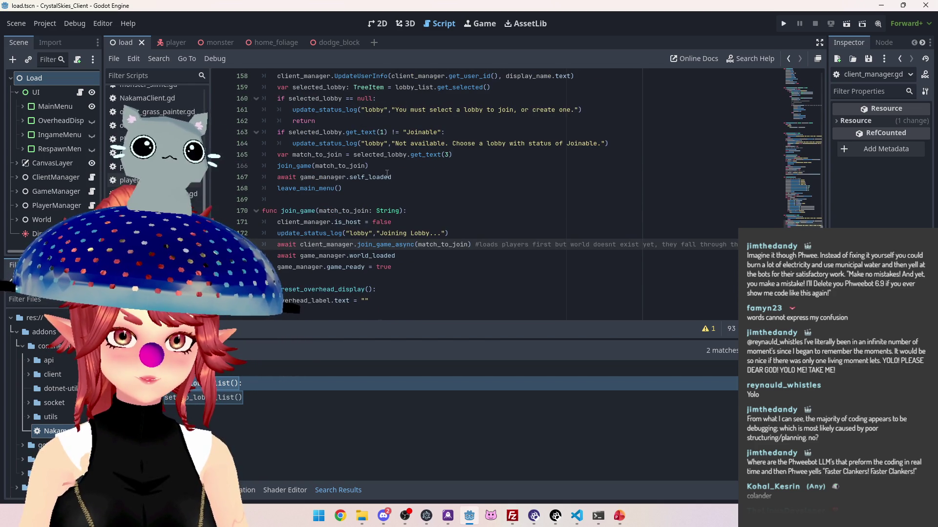
scroll(407, 168, "up", 6)
scroll(386, 180, "up", 8)
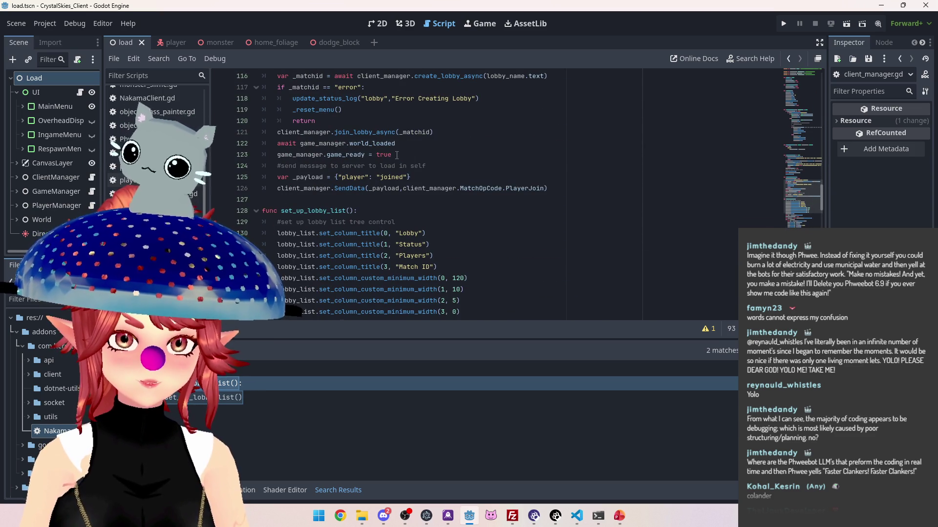
scroll(396, 155, "down", 9)
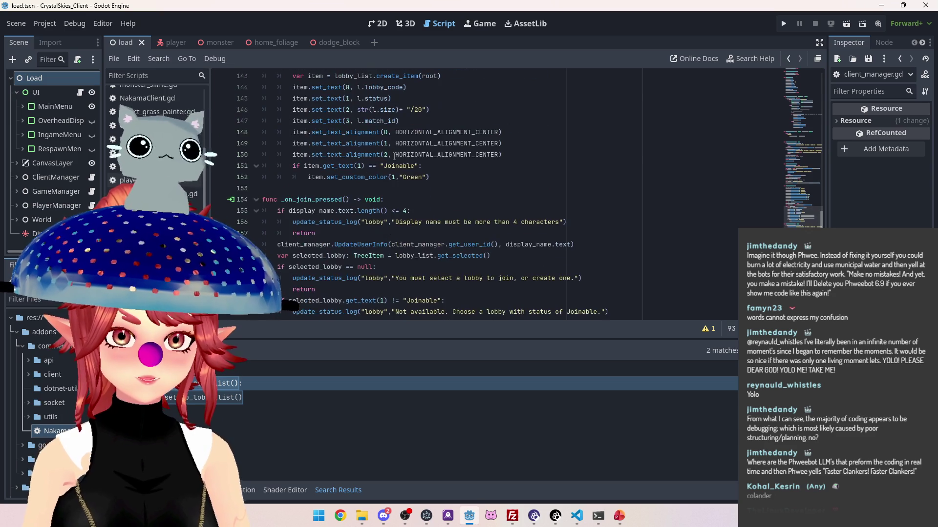
scroll(395, 157, "up", 13)
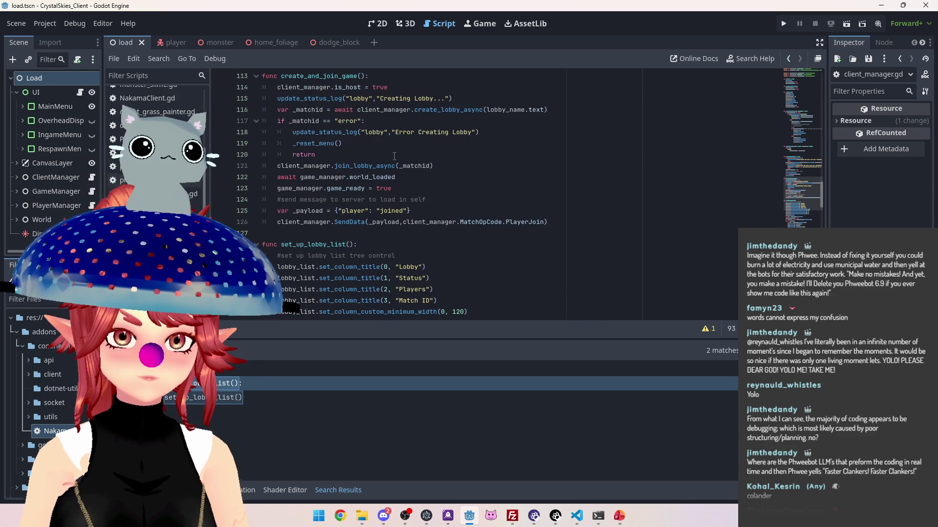
scroll(370, 201, "up", 1)
scroll(373, 202, "up", 1)
scroll(377, 184, "down", 1)
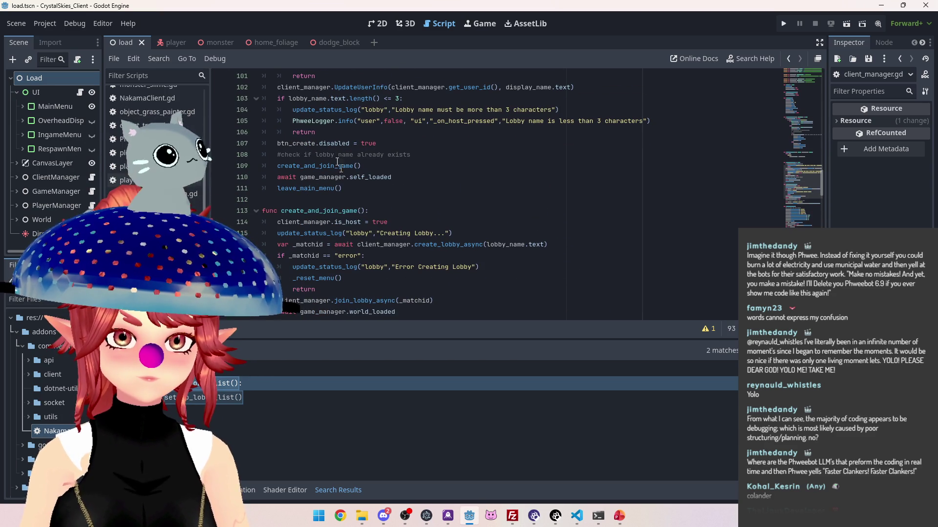
scroll(338, 163, "up", 2)
scroll(294, 157, "down", 3)
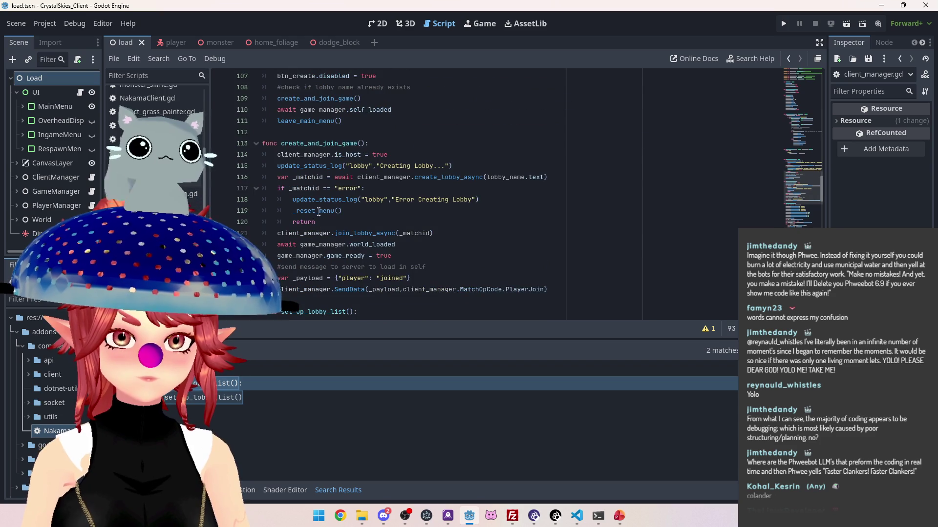
scroll(350, 188, "down", 1)
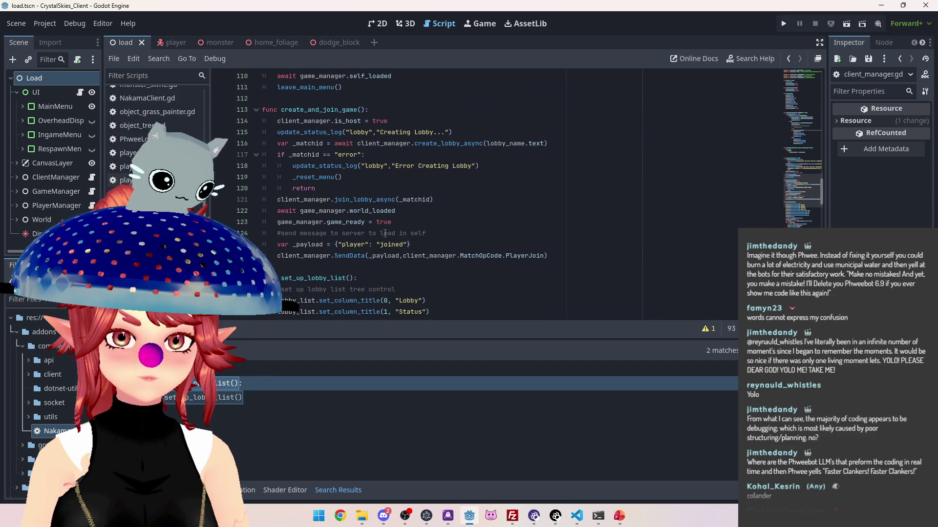
scroll(387, 233, "down", 15)
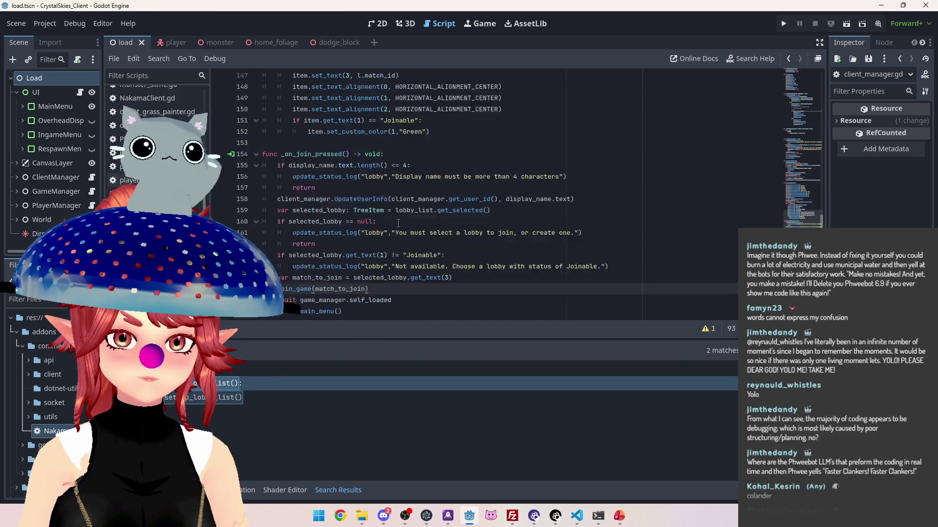
scroll(392, 213, "up", 2)
scroll(394, 220, "down", 3)
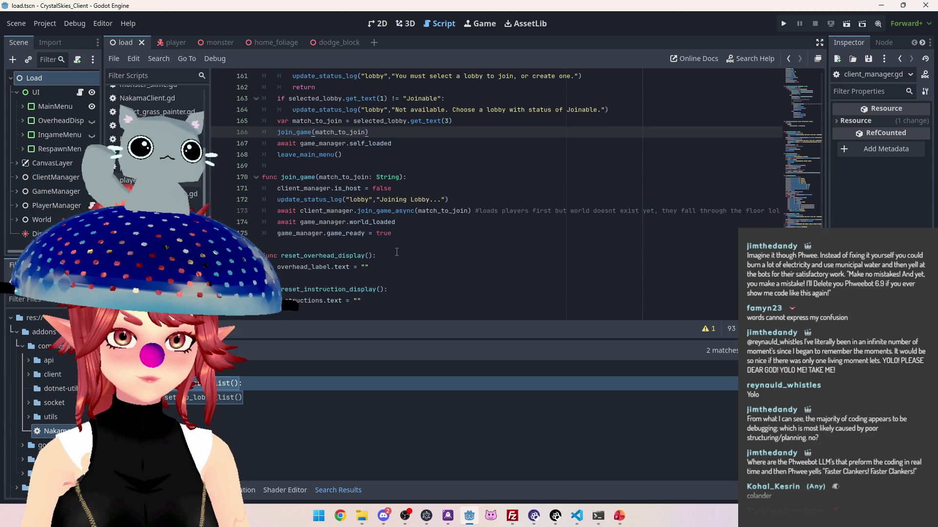
left_click(352, 211)
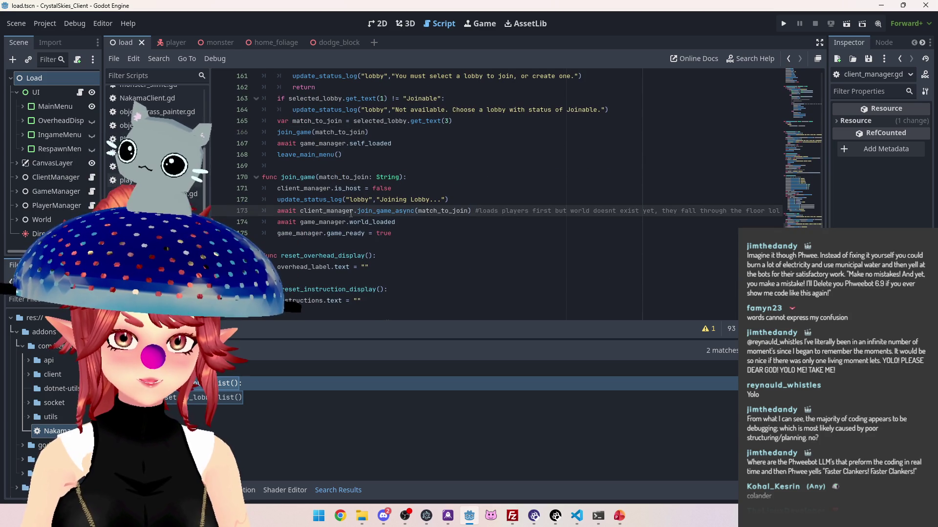
left_click(389, 221)
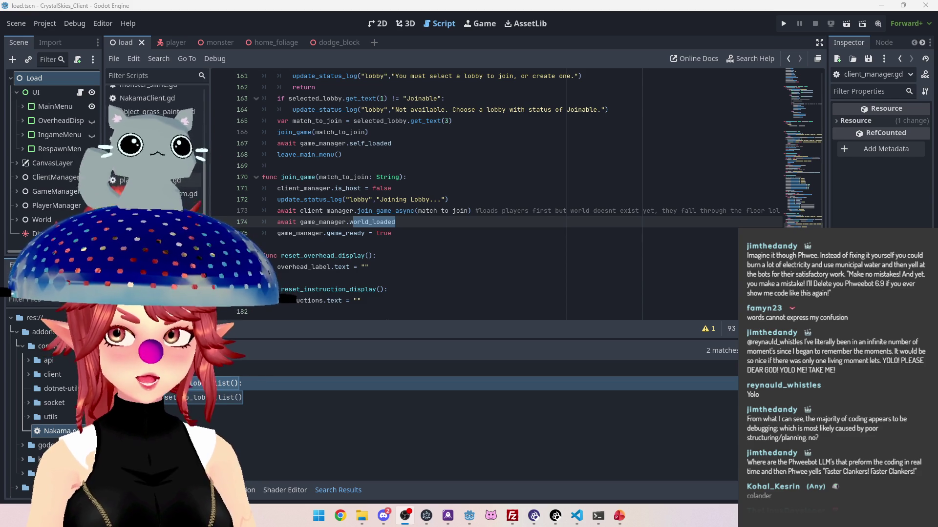
Widen the script list and the Scene dock so script file names are readable.
left_click_drag(211, 144, 274, 152)
left_click_drag(104, 148, 164, 149)
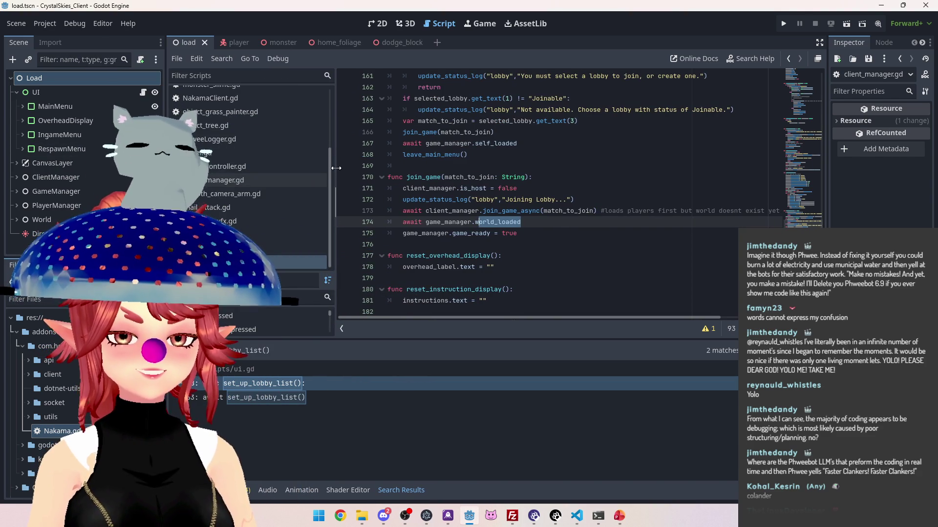
left_click_drag(338, 168, 297, 169)
left_click(484, 222)
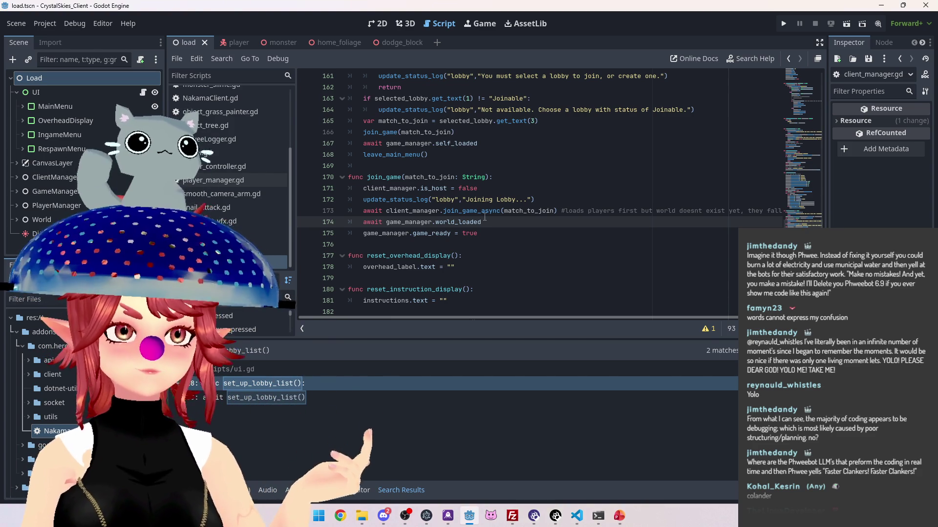
scroll(517, 249, "down", 1)
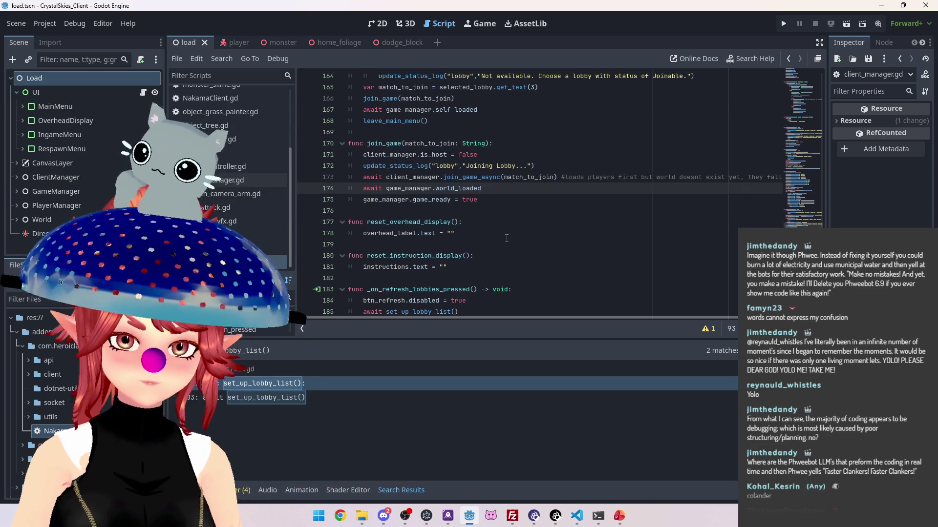
Open client_manager.gd and save the scene and scripts.
left_click(471, 177, "ctrl")
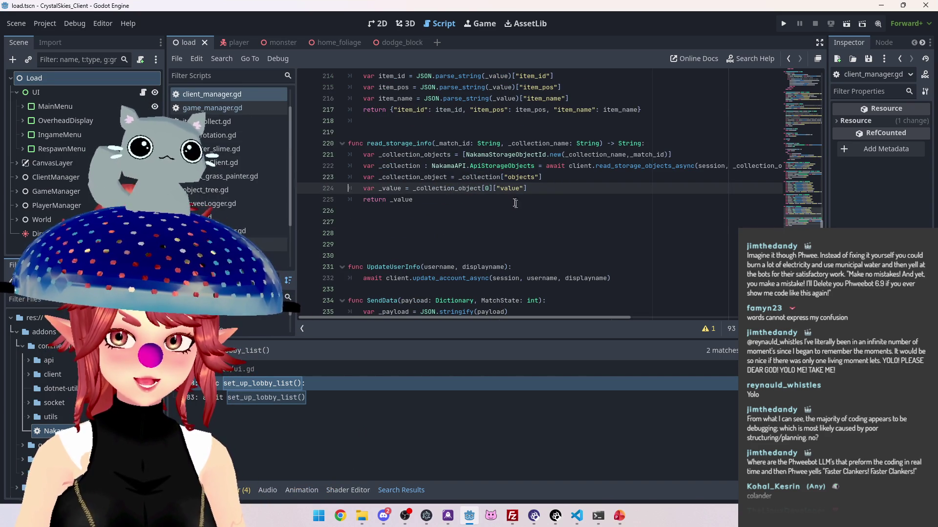
scroll(463, 201, "up", 3)
scroll(463, 201, "down", 4)
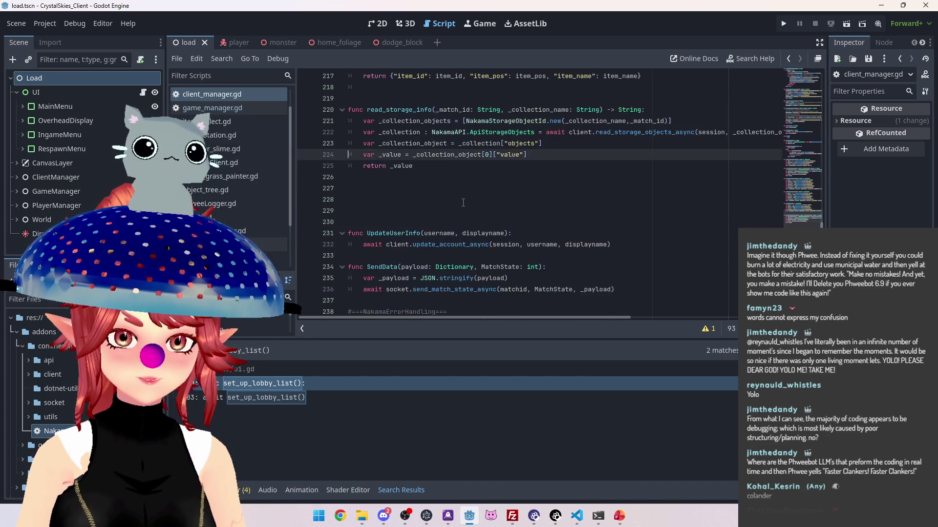
scroll(463, 202, "down", 1)
key("ctrl+s")
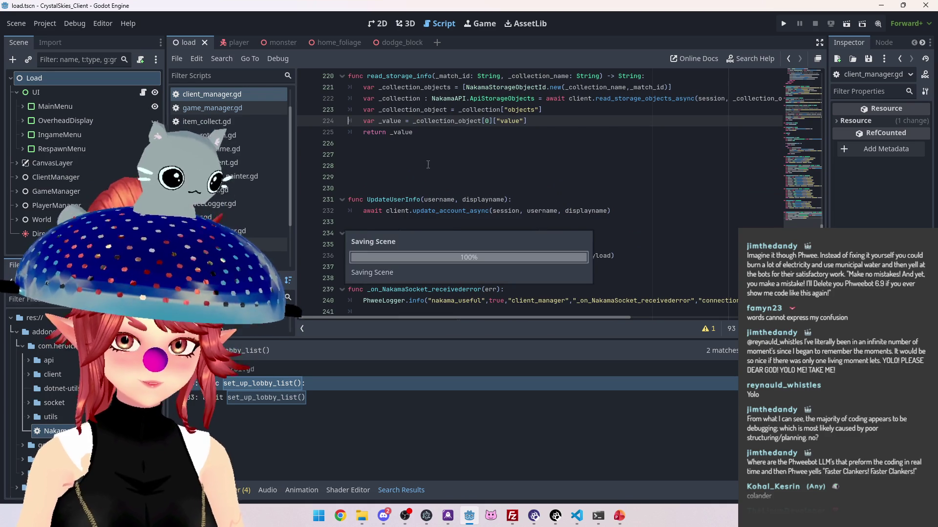
Remove the extra blank lines after read_storage_info.
left_click(428, 165)
key("BackSpace")
key("BackSpace")
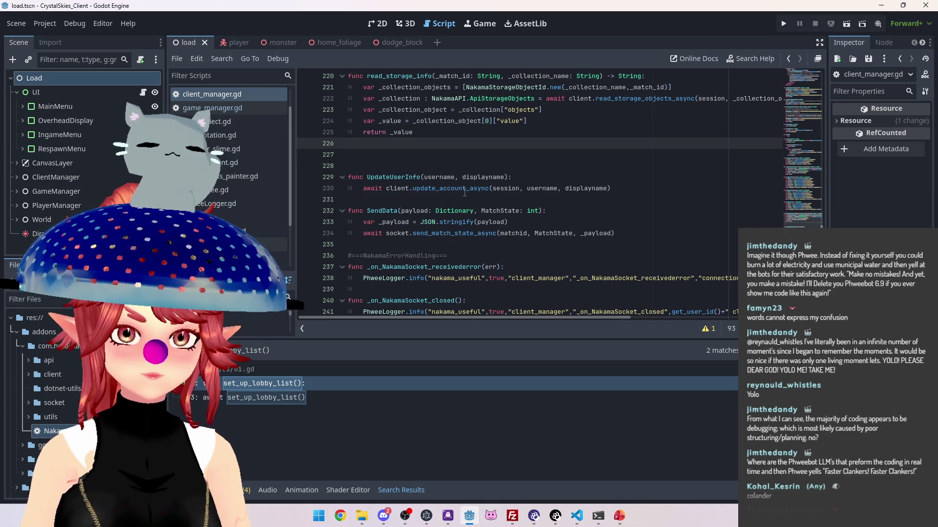
scroll(465, 192, "up", 17)
scroll(468, 191, "up", 12)
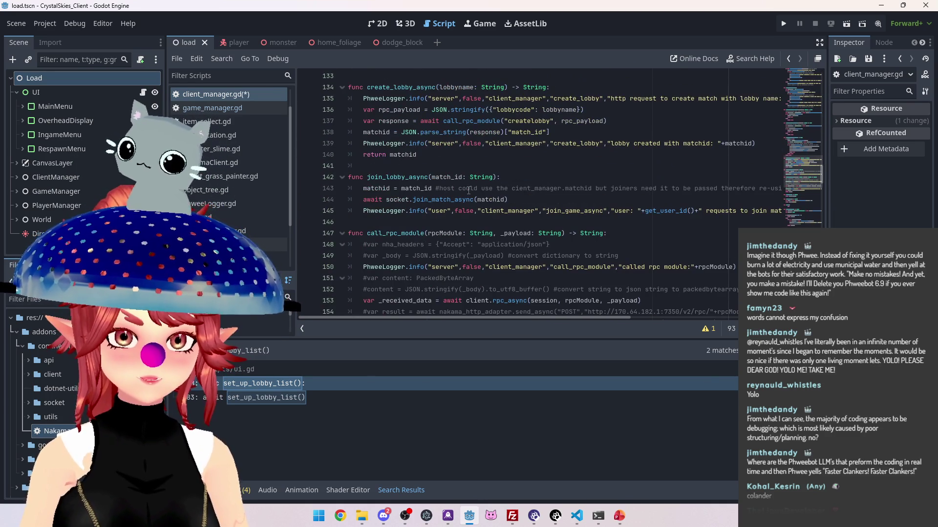
Browse client_manager.gd around join_lobby_async, briefly checking the load script.
scroll(415, 173, "up", 1)
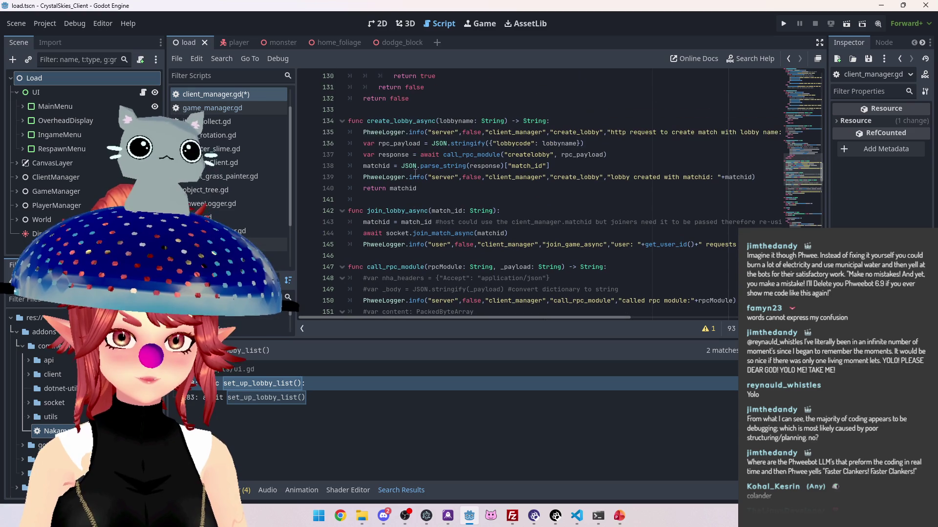
scroll(416, 173, "down", 2)
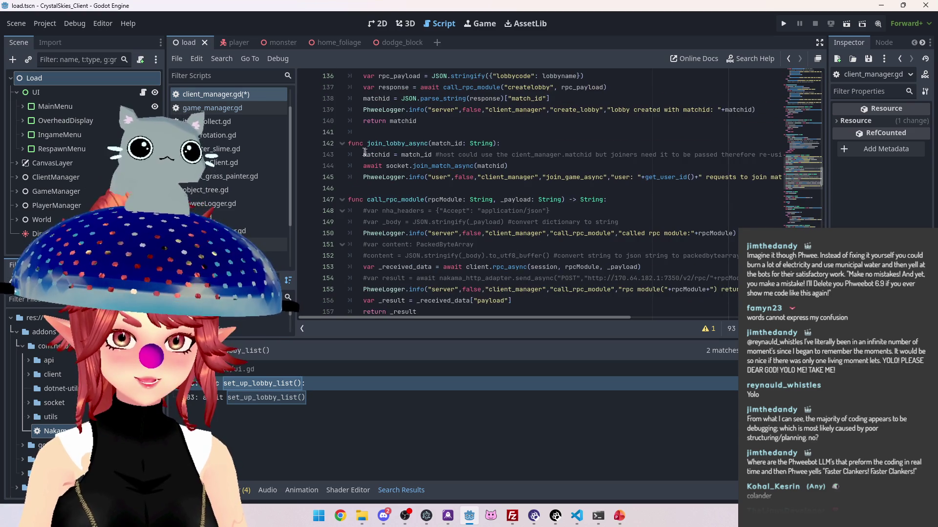
left_click(454, 189)
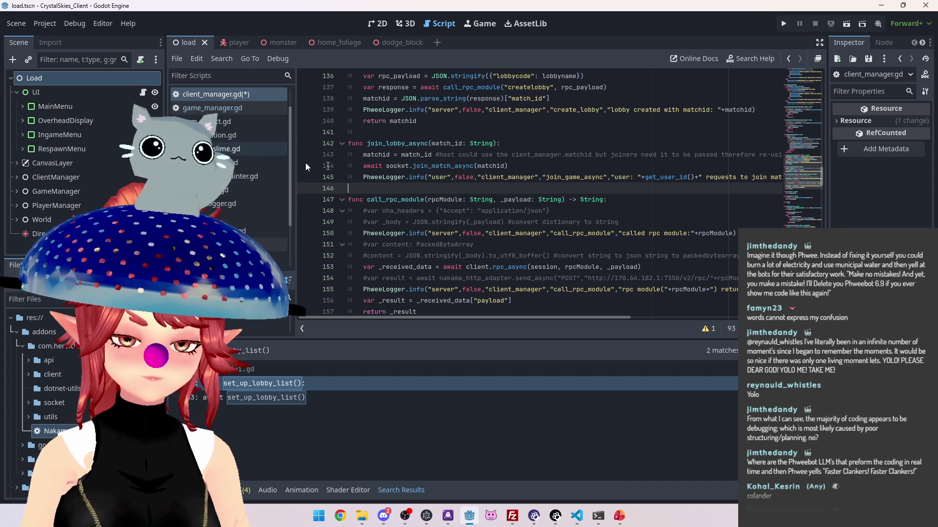
scroll(240, 147, "down", 3)
left_click(234, 180)
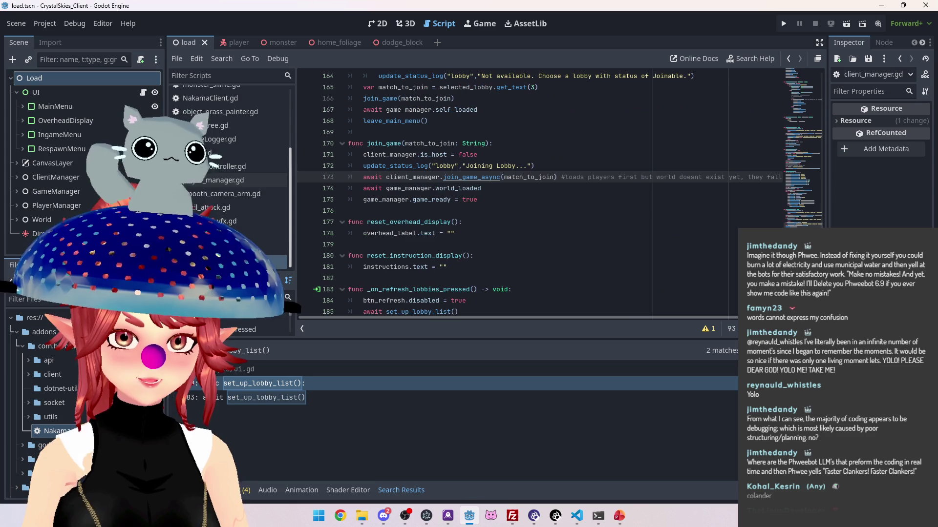
scroll(224, 127, "up", 2)
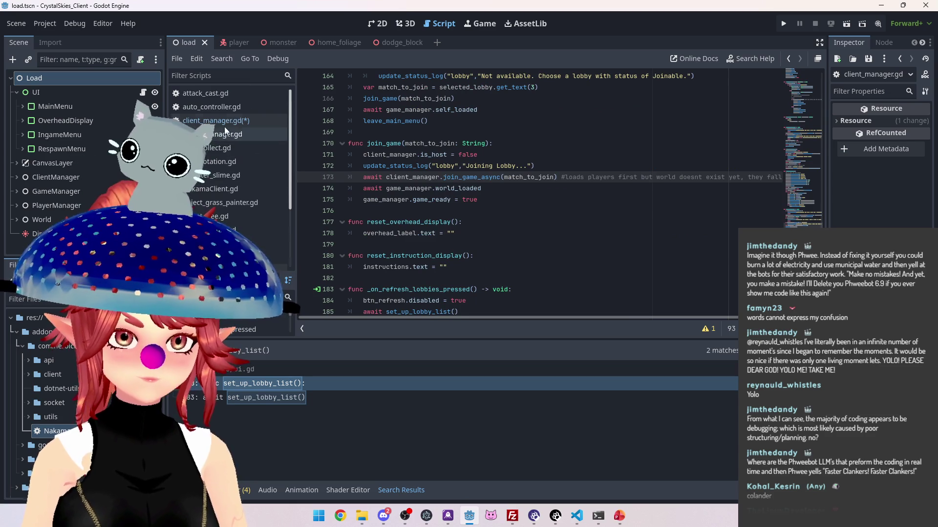
left_click(225, 123)
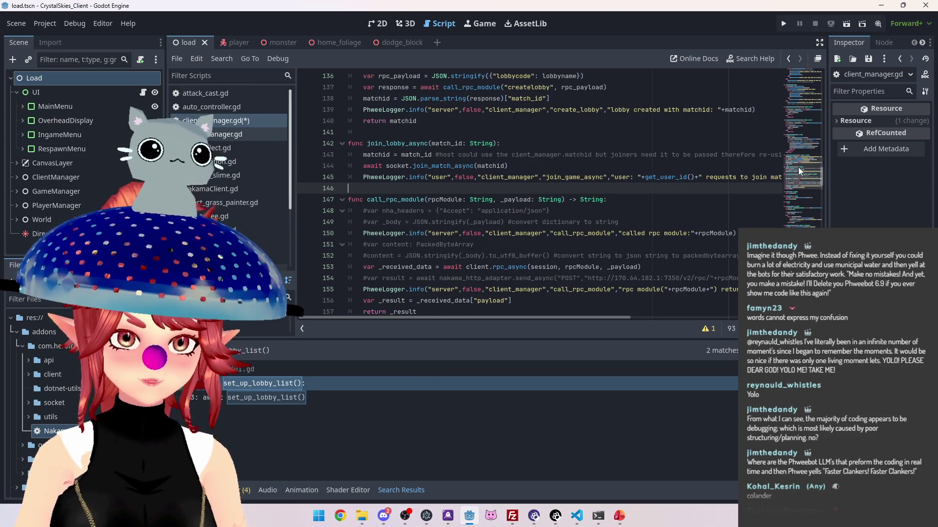
left_click_drag(800, 171, 800, 237)
scroll(518, 195, "down", 9)
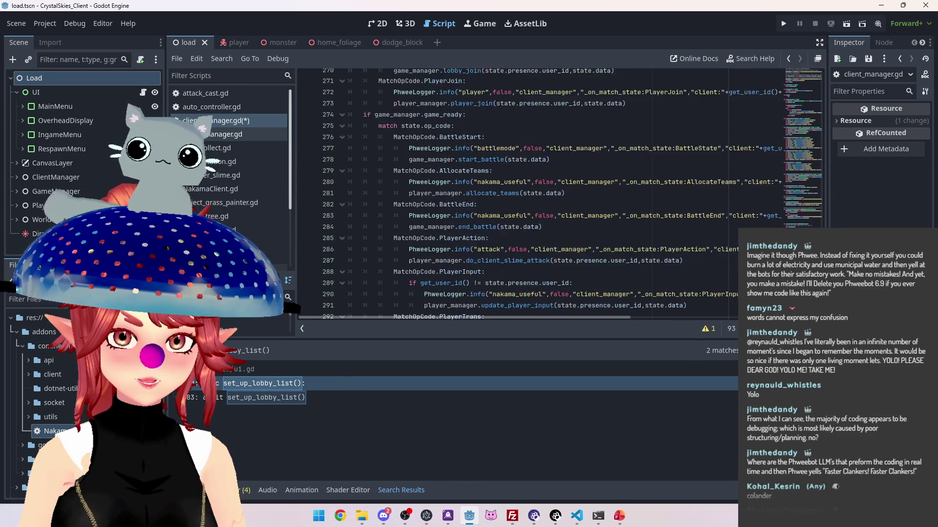
Jump to lobby_join in game_manager.gd and inspect the joiner's download_foliage_from_server branch.
left_click(465, 143, "ctrl")
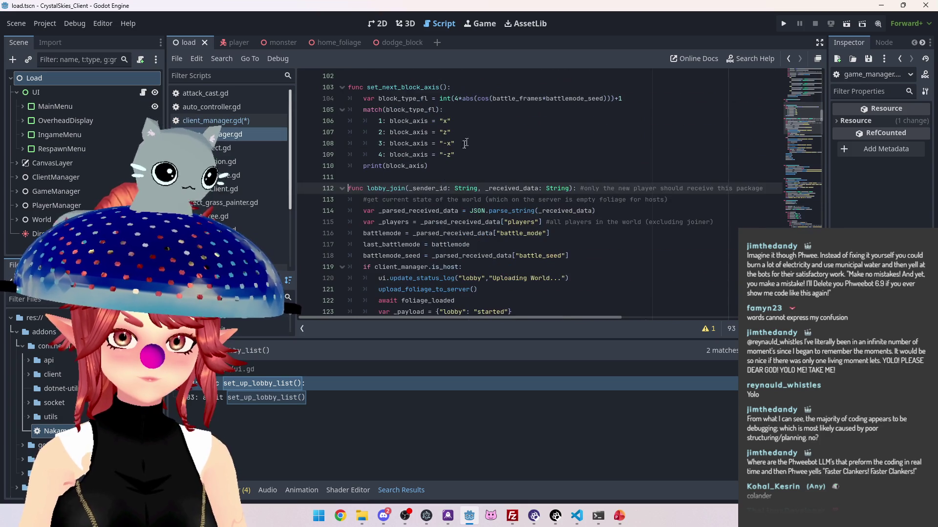
scroll(439, 139, "down", 2)
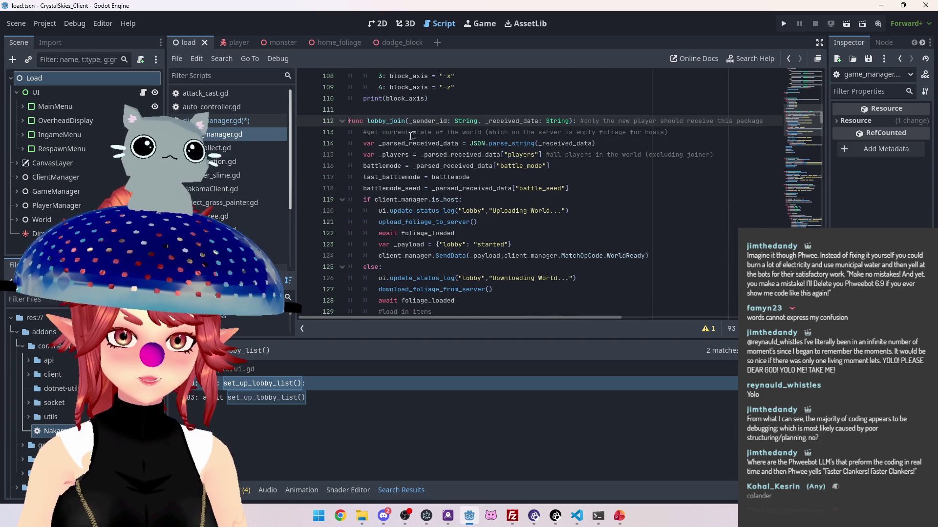
scroll(412, 135, "down", 2)
scroll(359, 153, "down", 2)
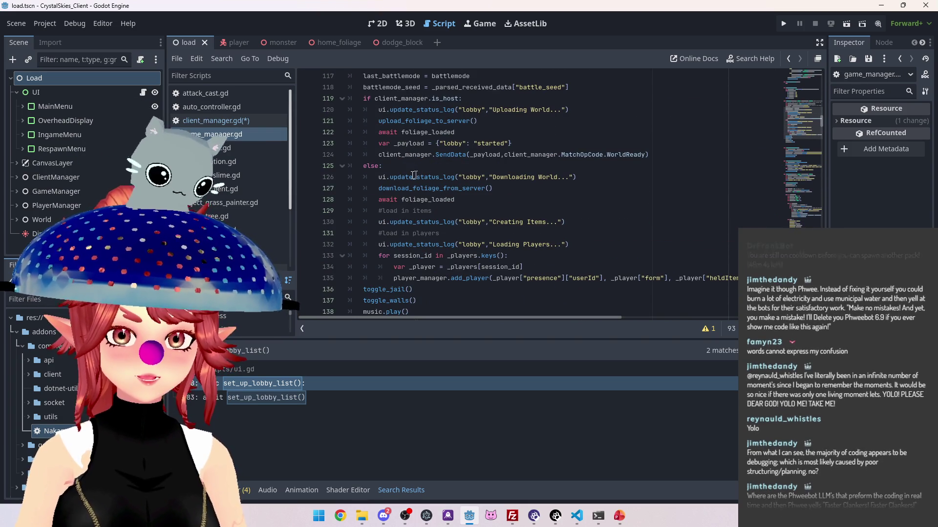
mouse_move(384, 179)
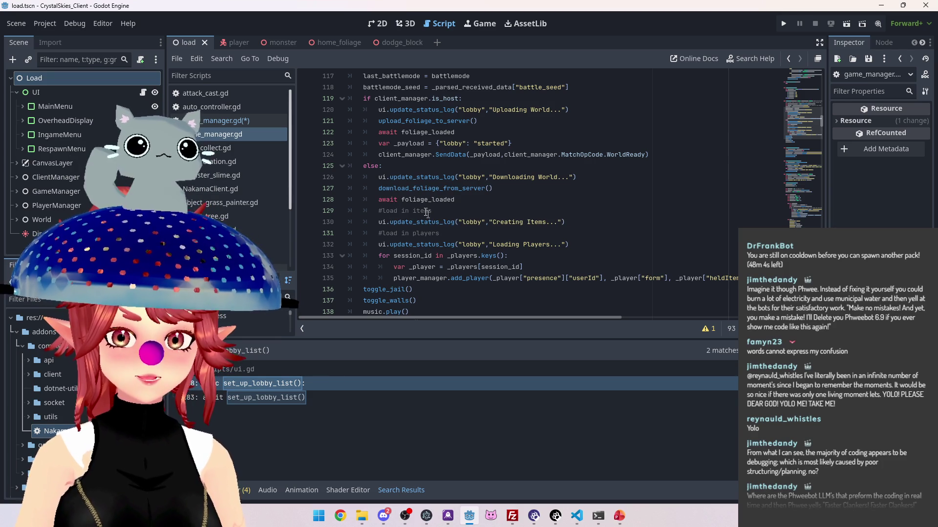
left_click(583, 176)
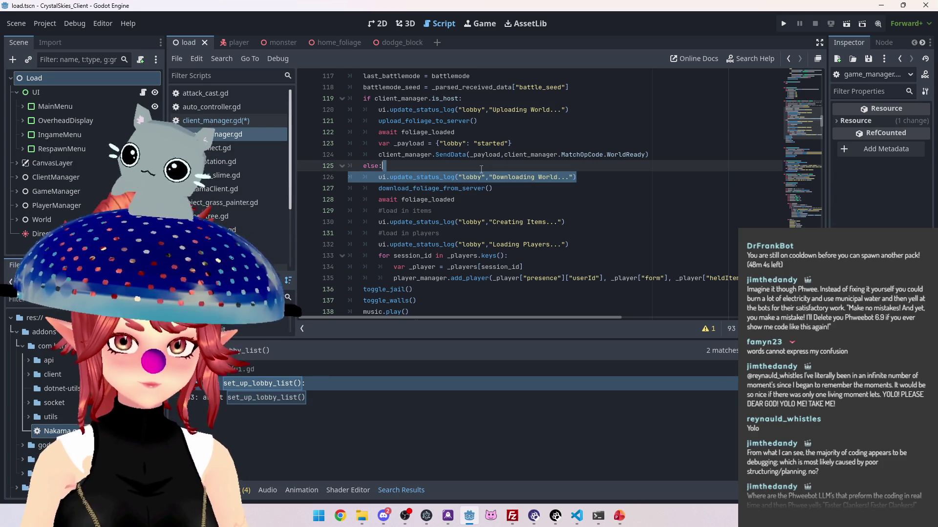
left_click(459, 188)
left_click_drag(394, 188, 492, 188)
scroll(436, 191, "down", 1)
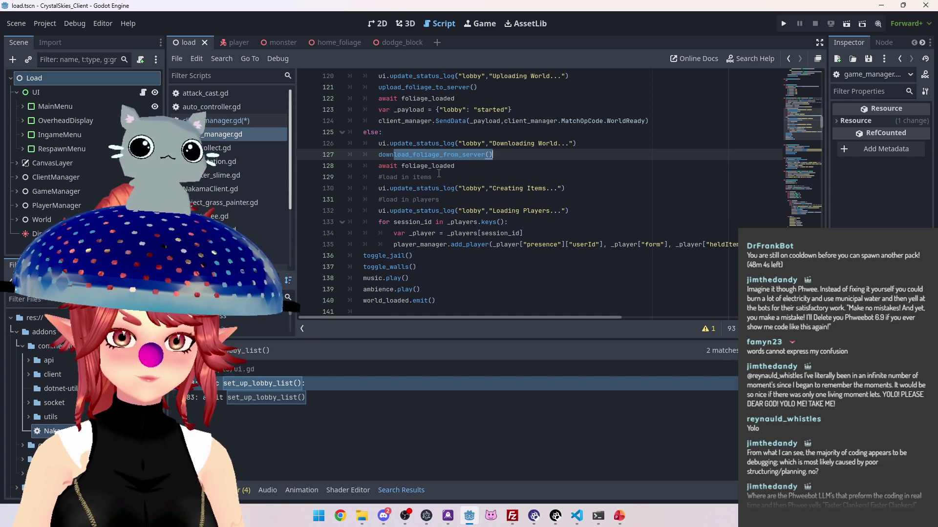
Try adding the world_loaded wait and game_ready lines after world_loaded.emit(), then undo them.
left_click(501, 299)
key("Down")
key("Down")
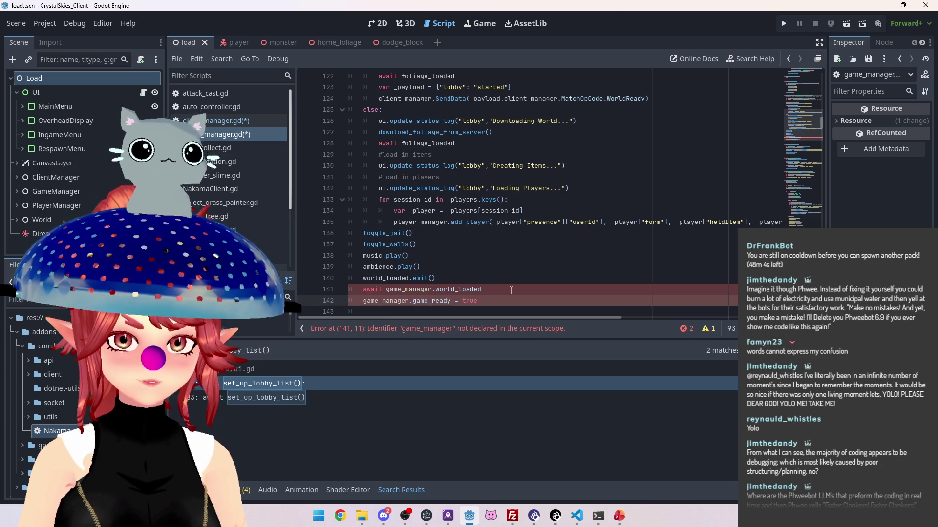
key("ctrl+z")
key("ctrl+z")
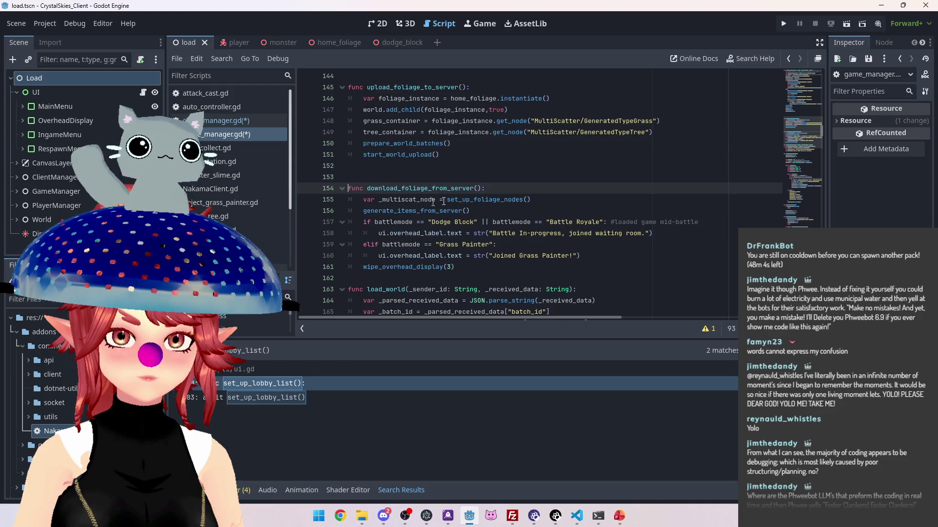
Follow lobby_join into game_manager.gd, then the upload_foliage_to_server and prepare_world_batches definitions.
left_click(222, 121)
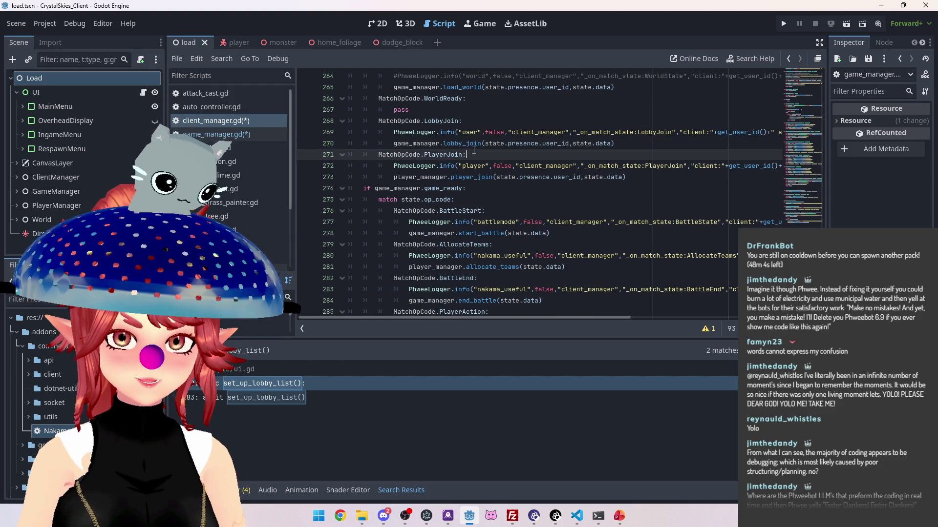
left_click(457, 143, "ctrl")
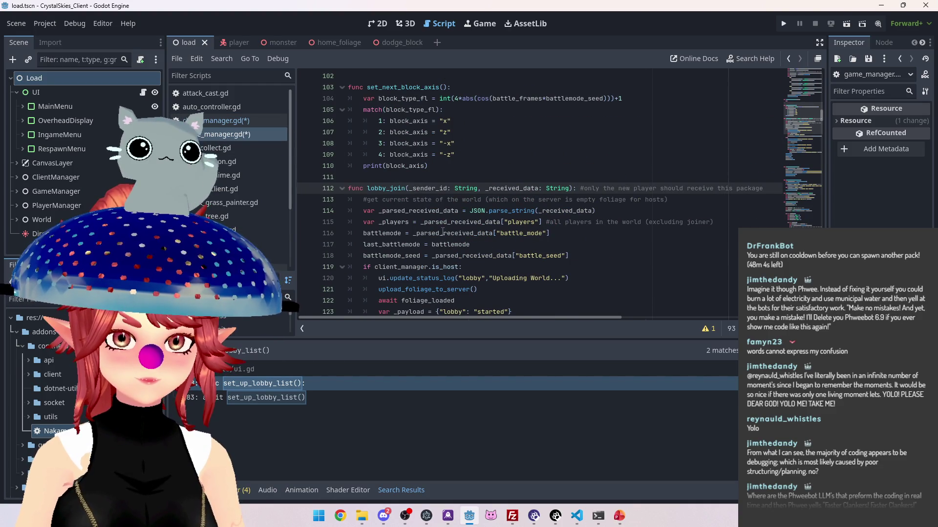
scroll(394, 121, "down", 2)
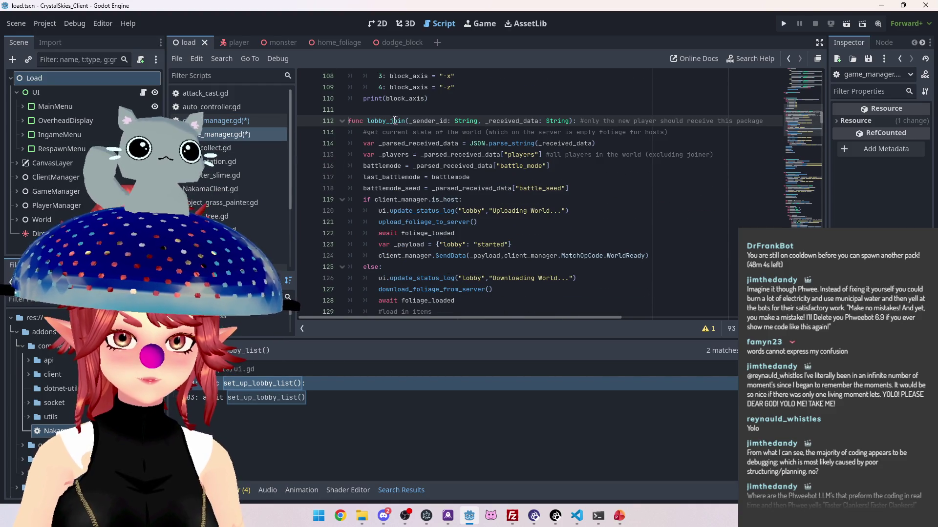
scroll(438, 200, "down", 1)
left_click(425, 188, "ctrl")
scroll(420, 180, "down", 1)
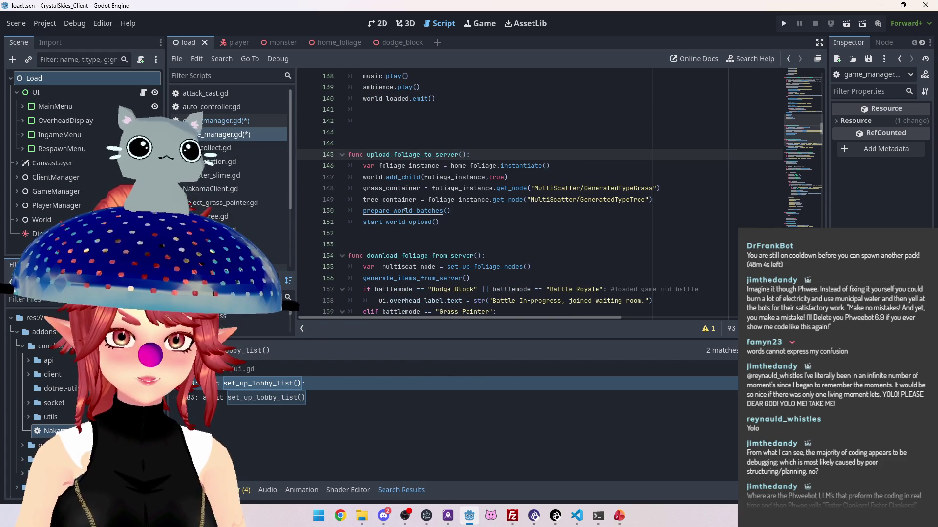
left_click(405, 213, "ctrl")
scroll(397, 169, "down", 6)
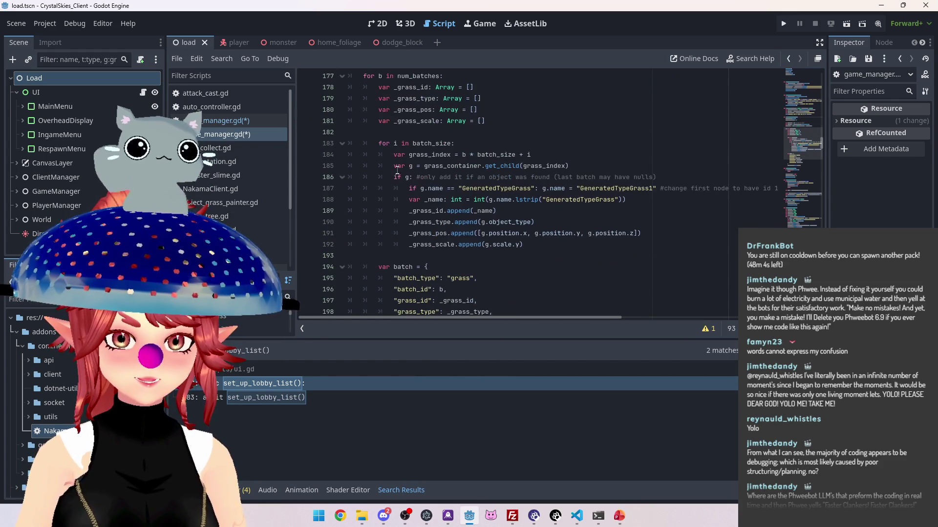
scroll(450, 206, "down", 4)
Revisit client_manager.gd, then retrace upload_foliage_to_server from line 121 into prepare_world_batches.
left_click(221, 120)
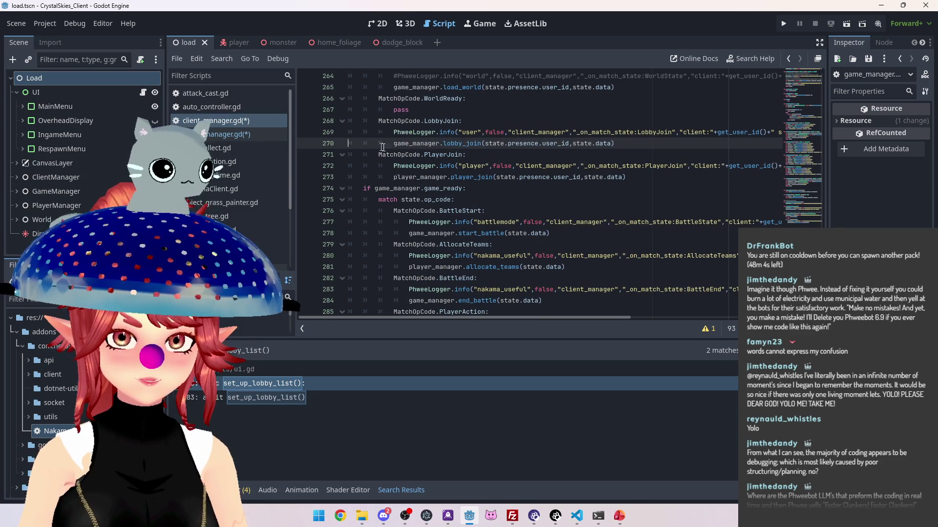
left_click(221, 133)
scroll(422, 169, "down", 5)
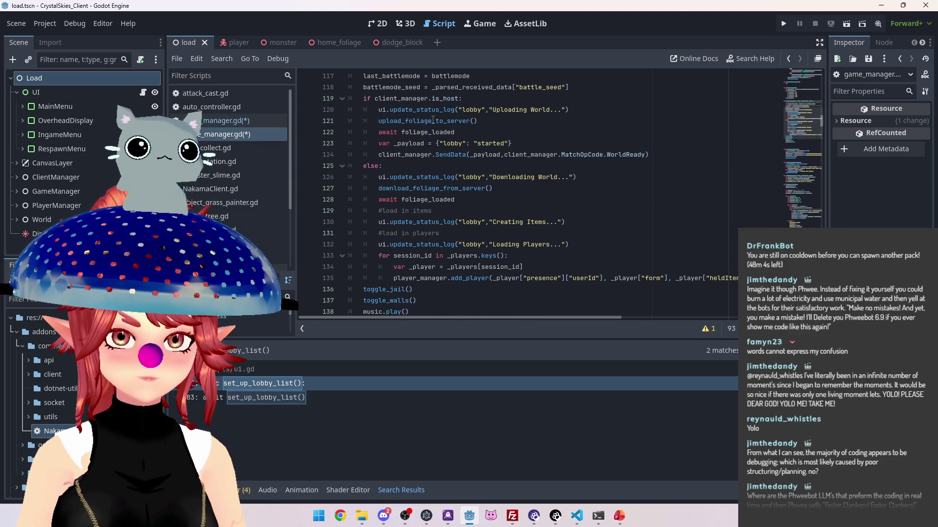
left_click(385, 125)
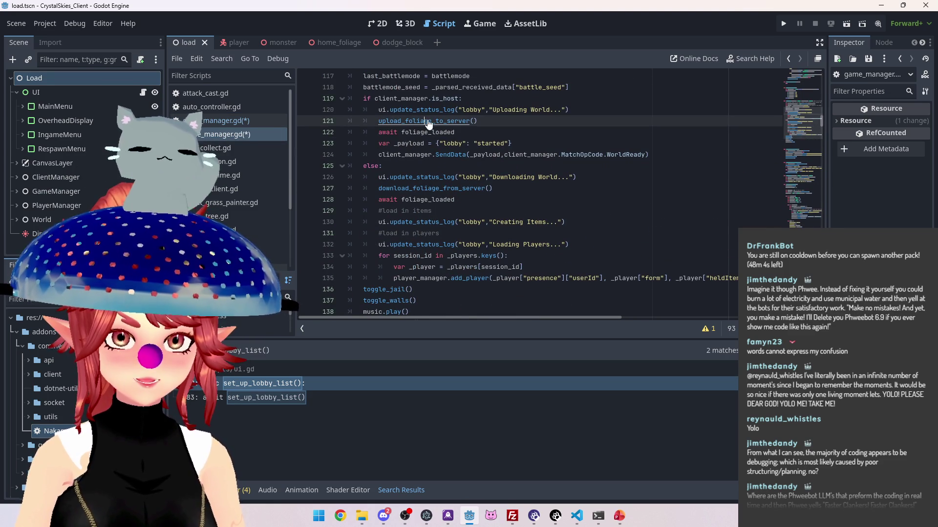
left_click(385, 122, "ctrl")
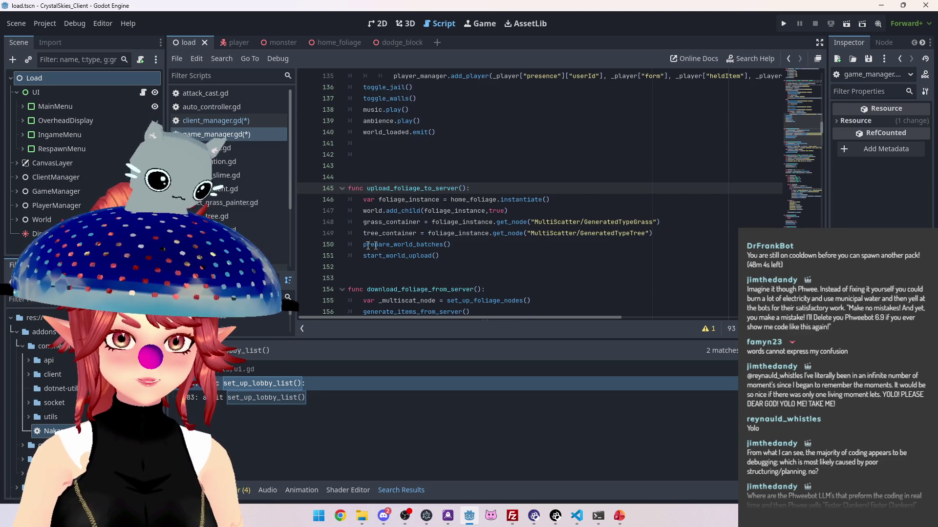
scroll(439, 195, "down", 1)
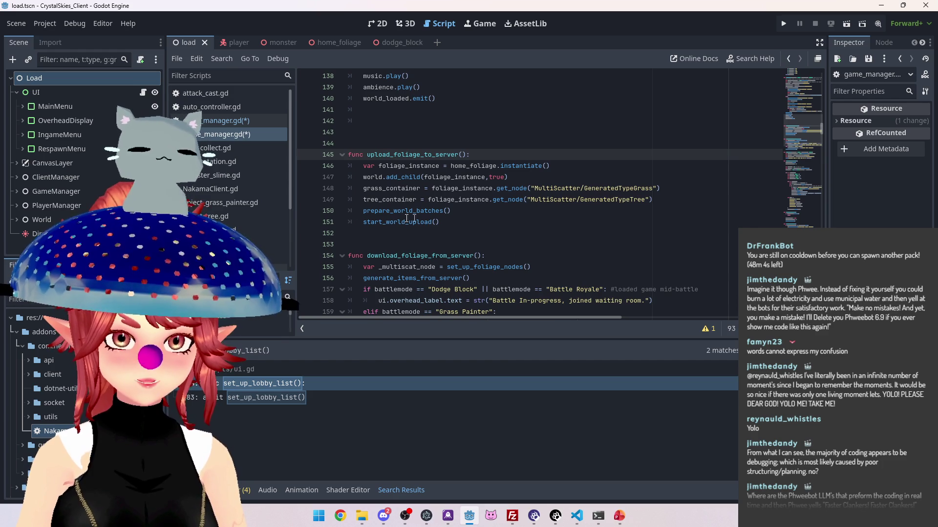
left_click(418, 211, "ctrl")
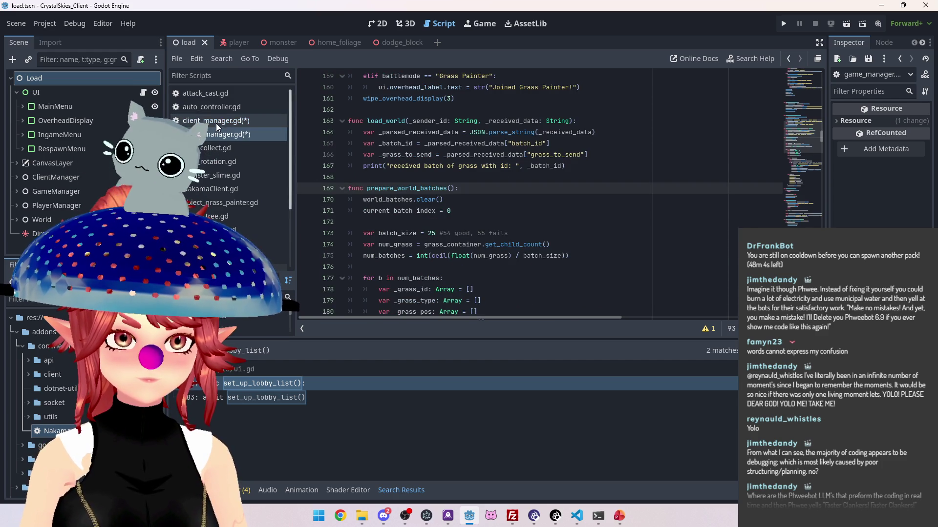
Go back to client_manager.gd's lobby_join code and review its definition in game_manager.gd.
key("alt+Left")
left_click(469, 149, "ctrl")
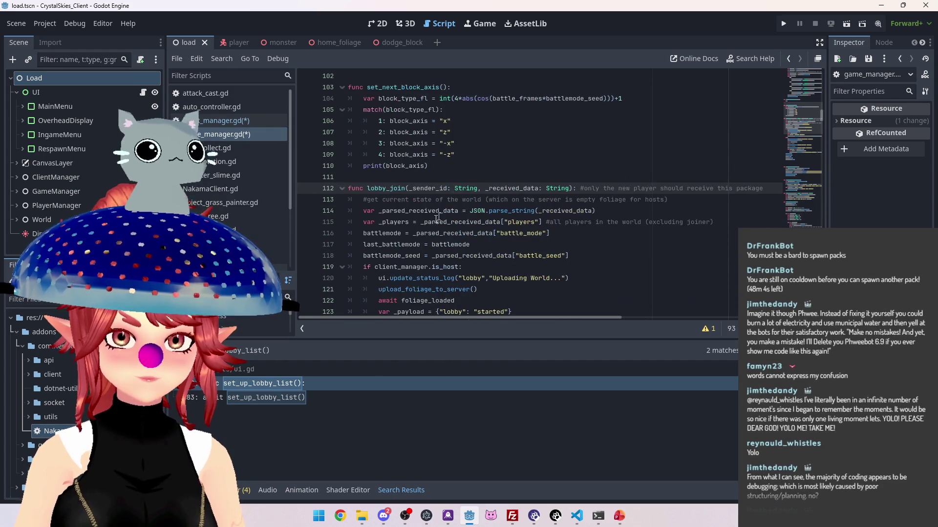
scroll(427, 221, "down", 3)
scroll(426, 221, "down", 1)
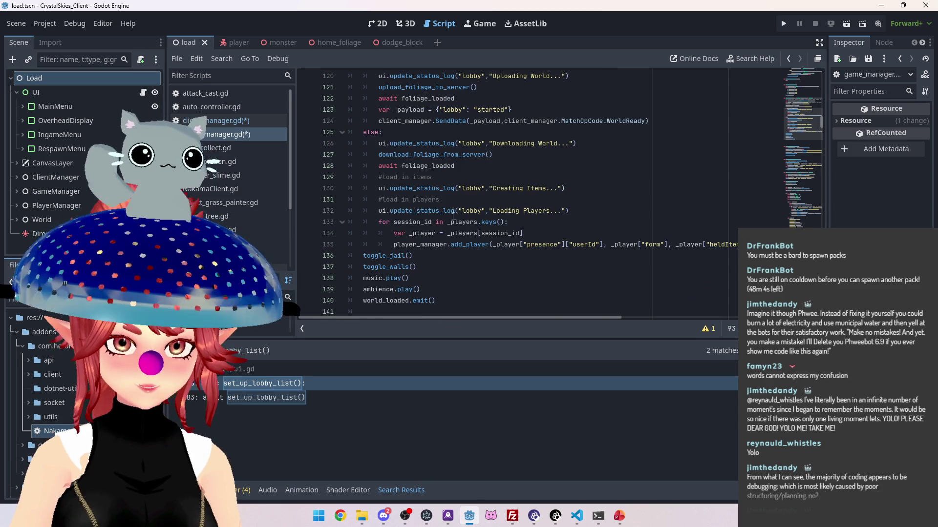
scroll(420, 176, "up", 2)
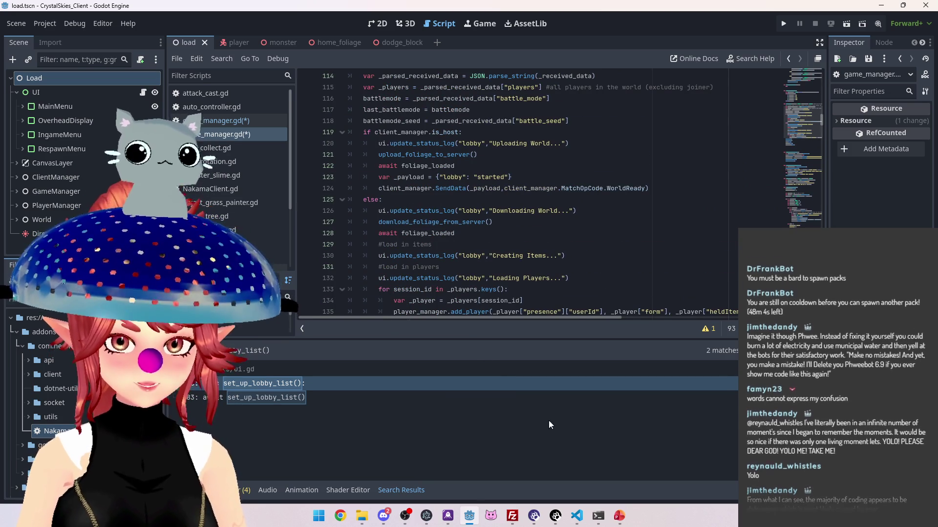
left_click(579, 518)
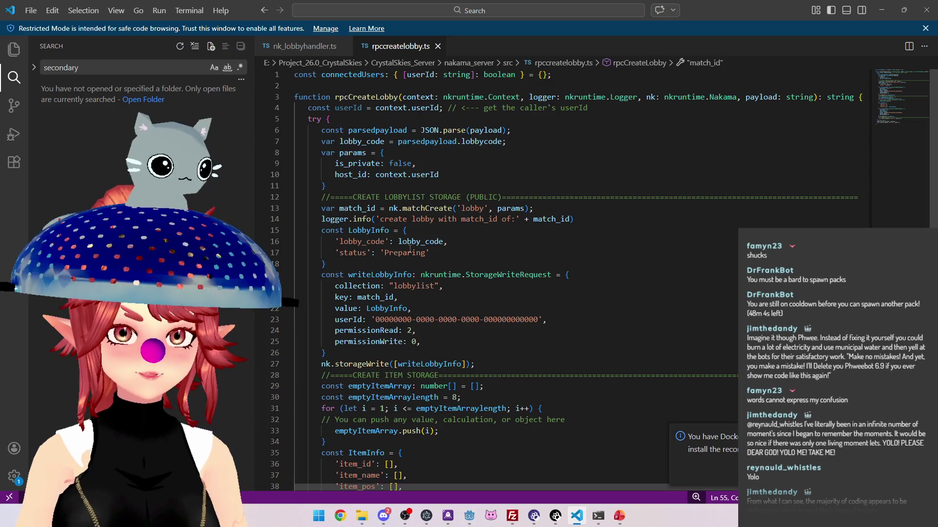
Switch from rpccreatelobby.ts to the nk_lobbyhandler.ts file at the messagesenderid line.
scroll(418, 252, "down", 15)
scroll(419, 252, "up", 1)
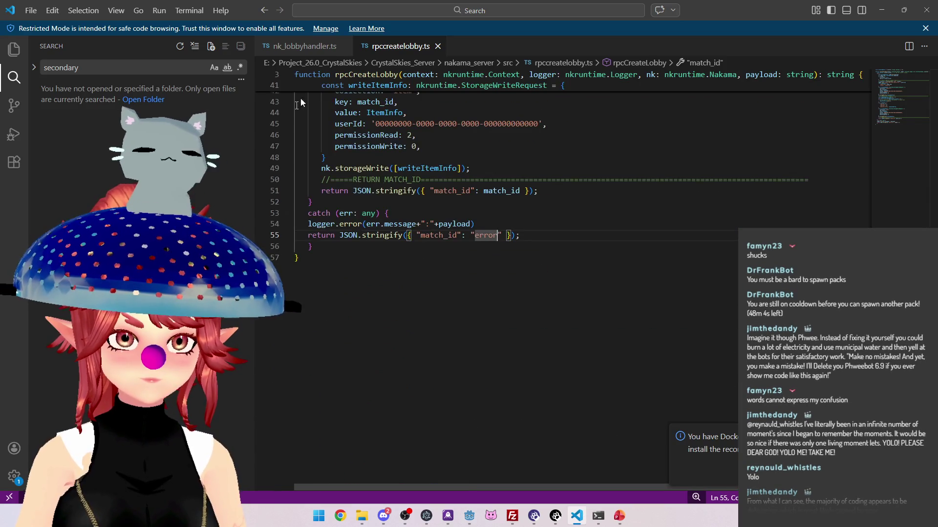
left_click(303, 45)
left_click(517, 245)
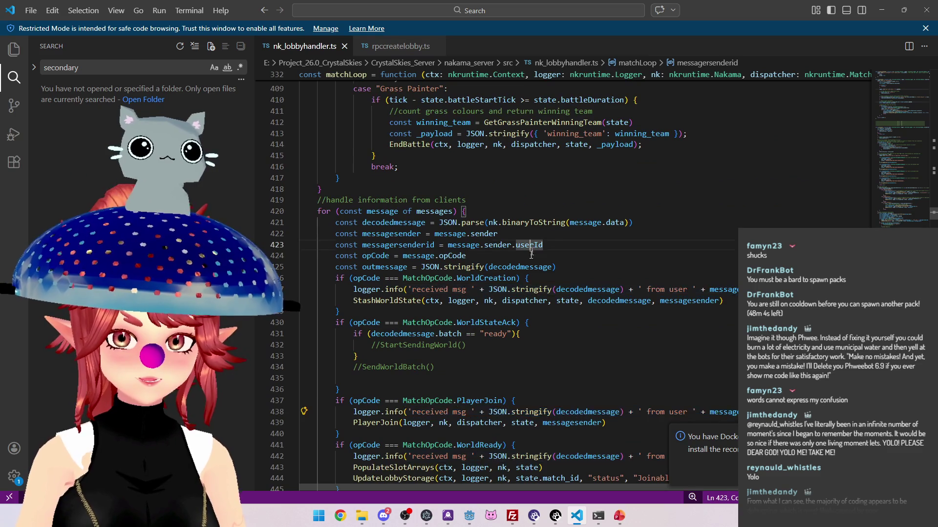
Scroll through PlayerJoin and matchLoop to the client message handling.
scroll(526, 281, "up", 20)
scroll(526, 281, "up", 20)
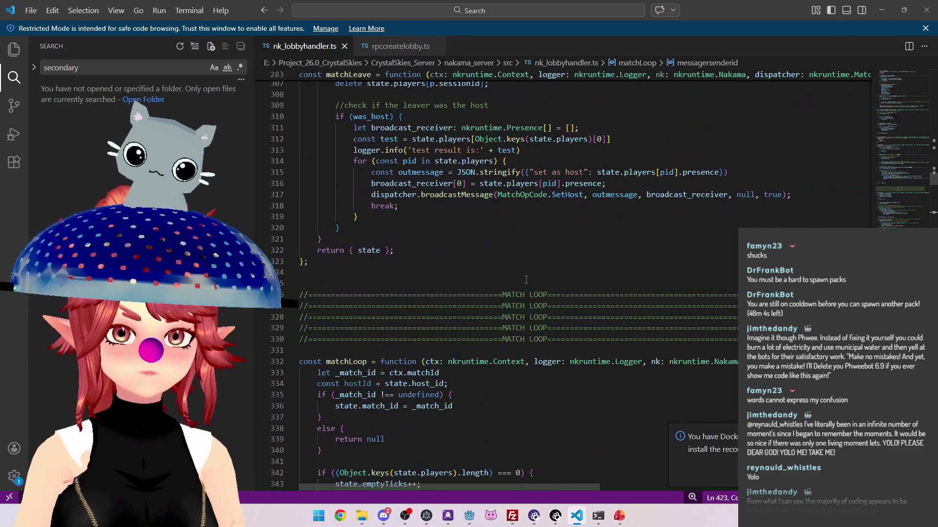
scroll(526, 279, "up", 19)
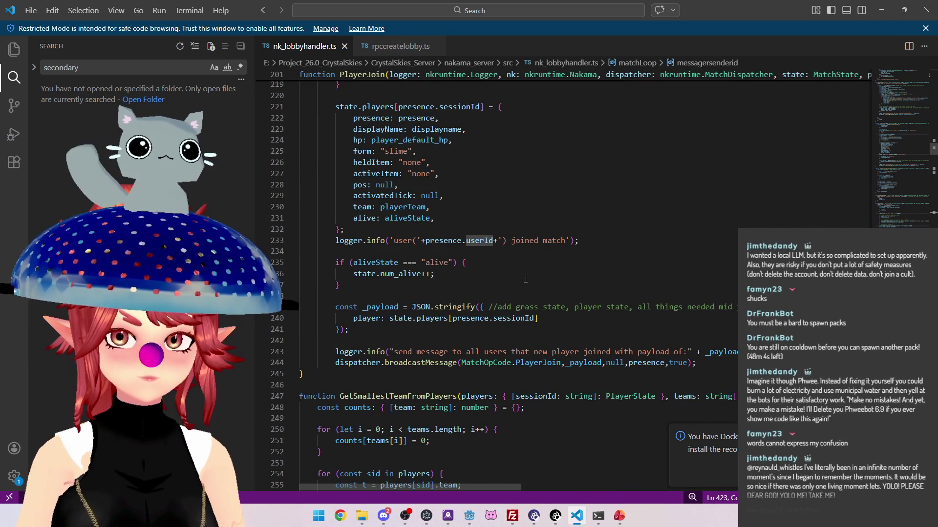
scroll(572, 356, "up", 7)
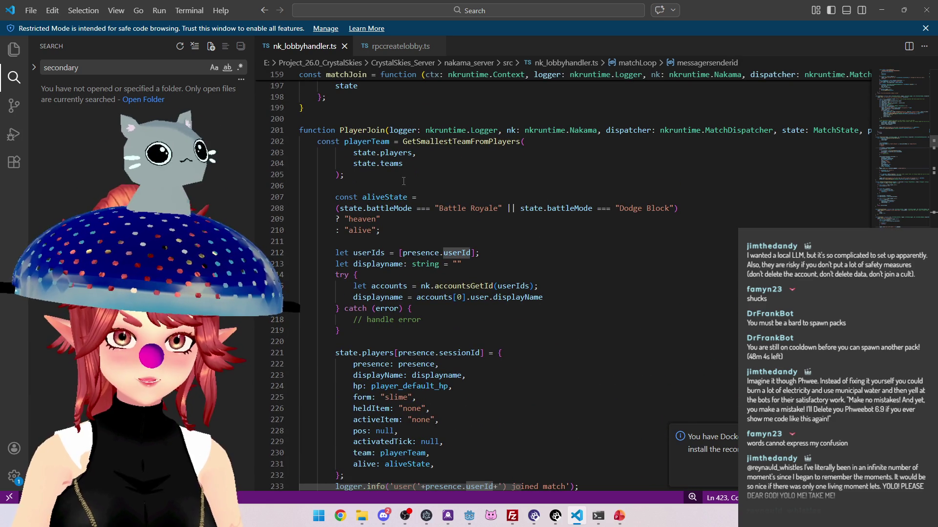
scroll(404, 181, "down", 7)
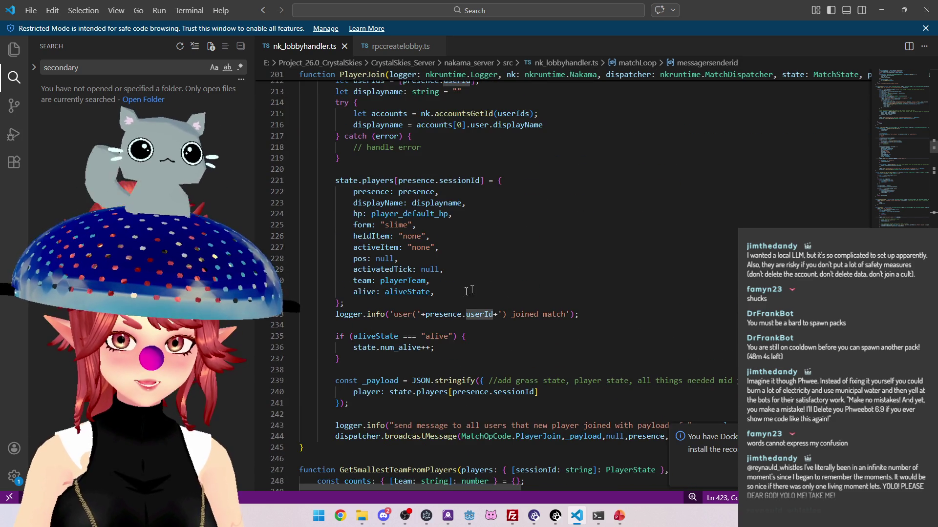
scroll(445, 296, "down", 20)
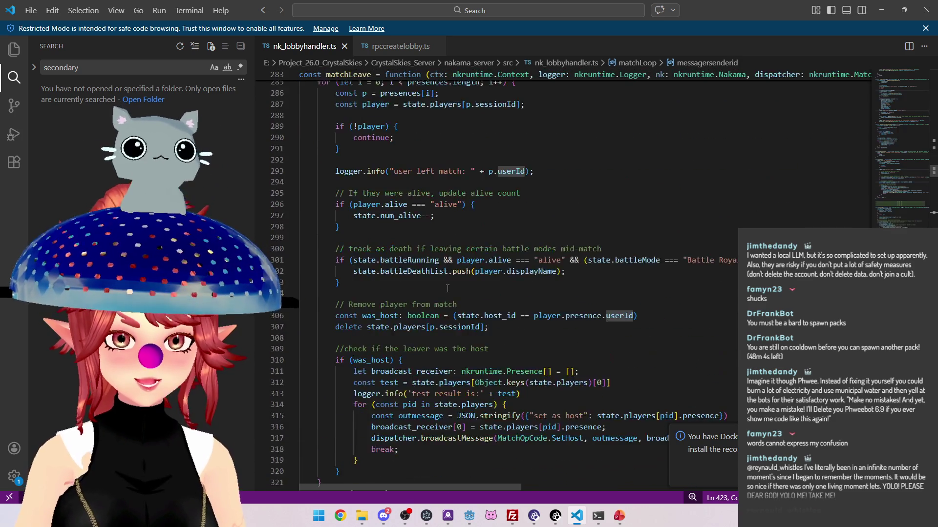
scroll(449, 287, "down", 20)
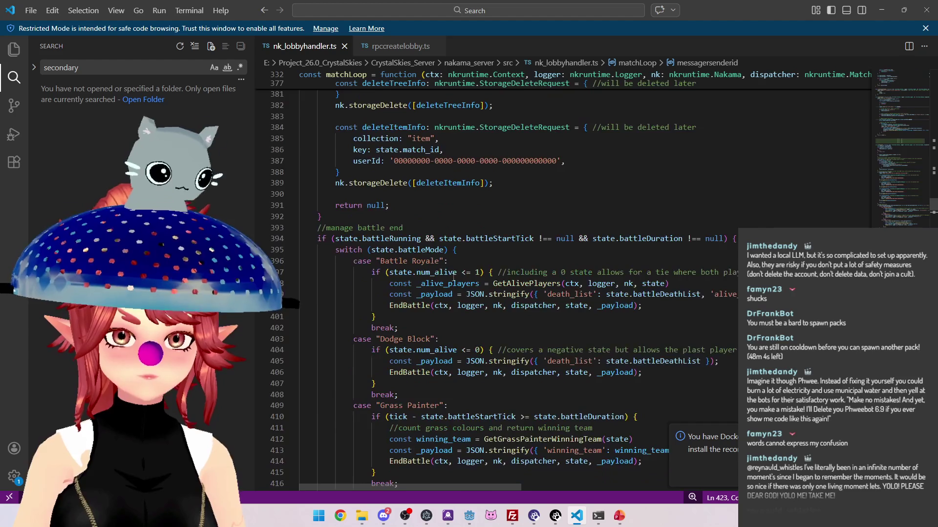
scroll(453, 277, "down", 10)
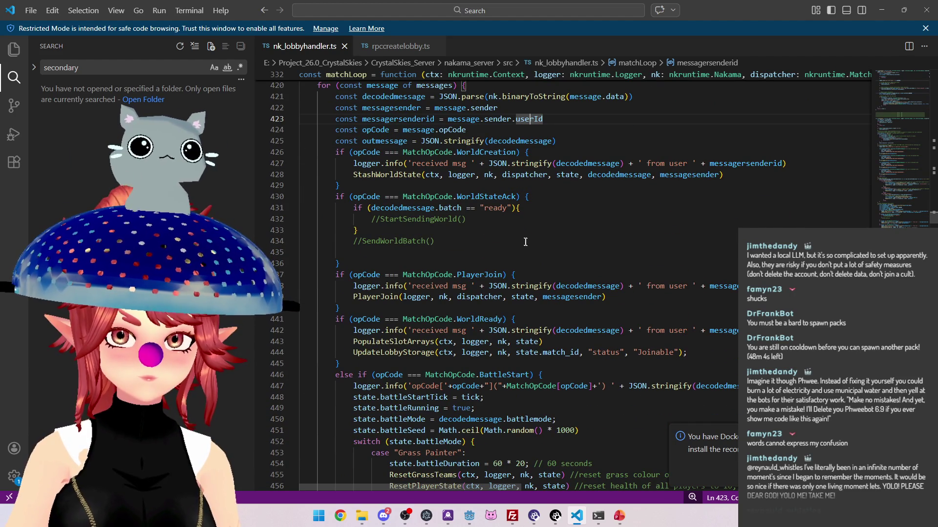
scroll(421, 248, "down", 1)
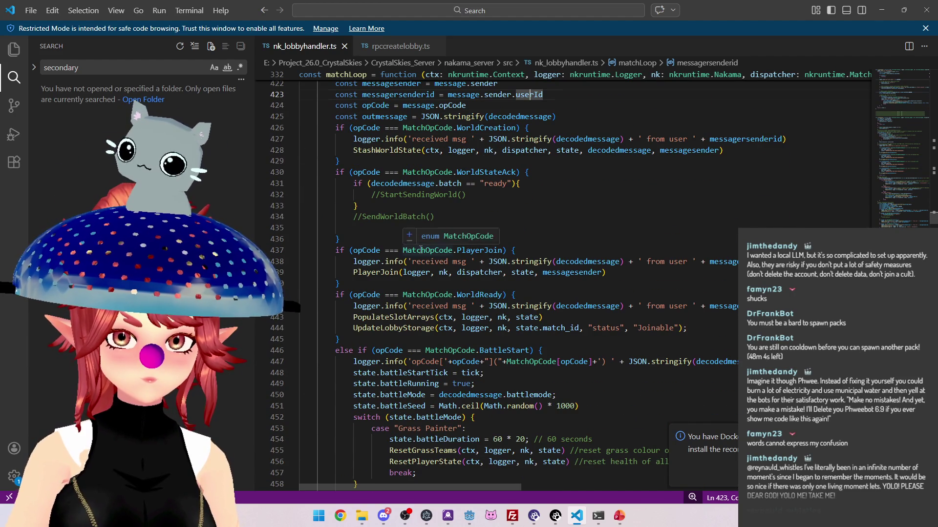
scroll(491, 238, "down", 1)
scroll(493, 278, "up", 1)
Select the word 'ready' on line 431 in the WorldStateAck branch.
left_click(483, 195)
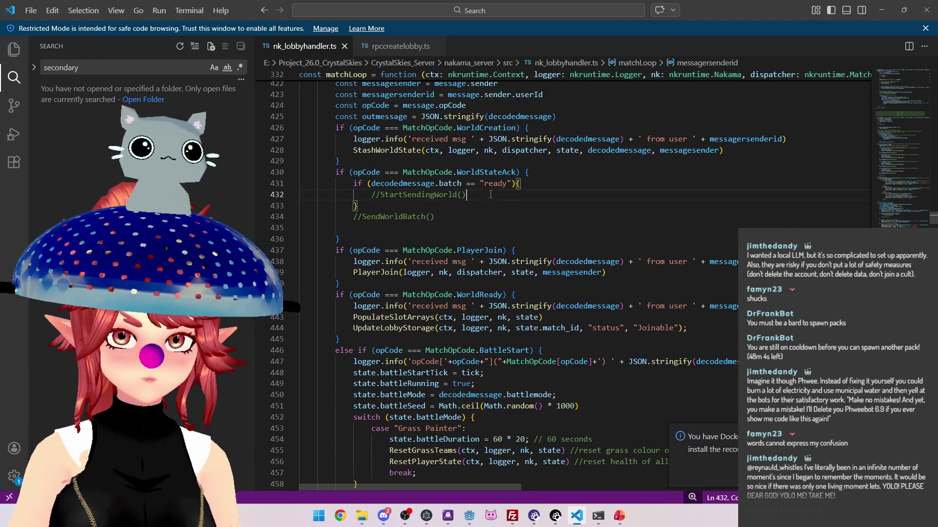
scroll(360, 283, "up", 2)
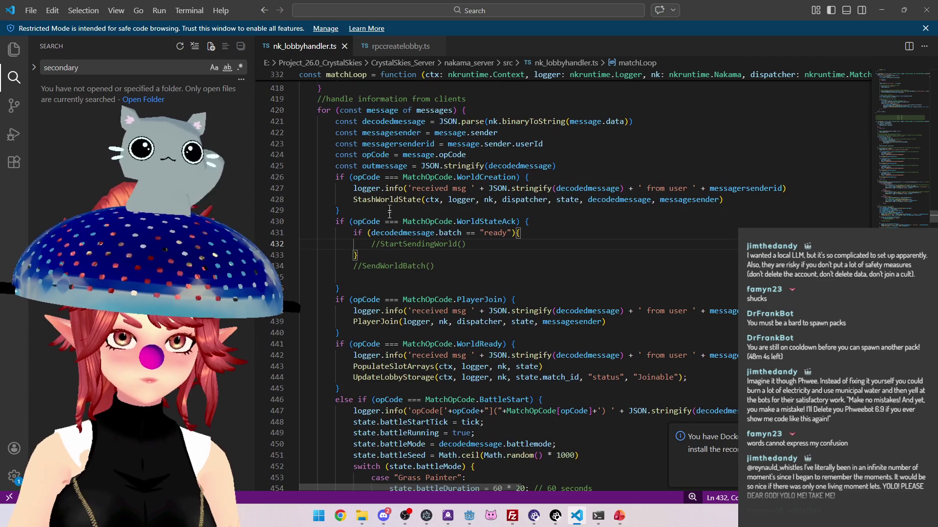
double_click(492, 232)
Delete the WorldStateAck handling block (lines 430–436) and its leftover empty line.
left_click_drag(355, 233, 479, 245)
left_click(457, 264)
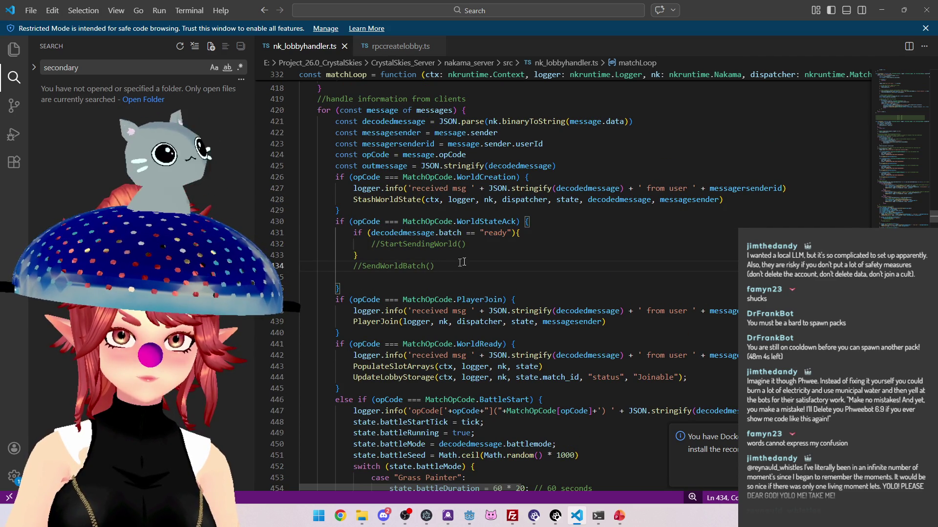
left_click_drag(337, 221, 536, 238)
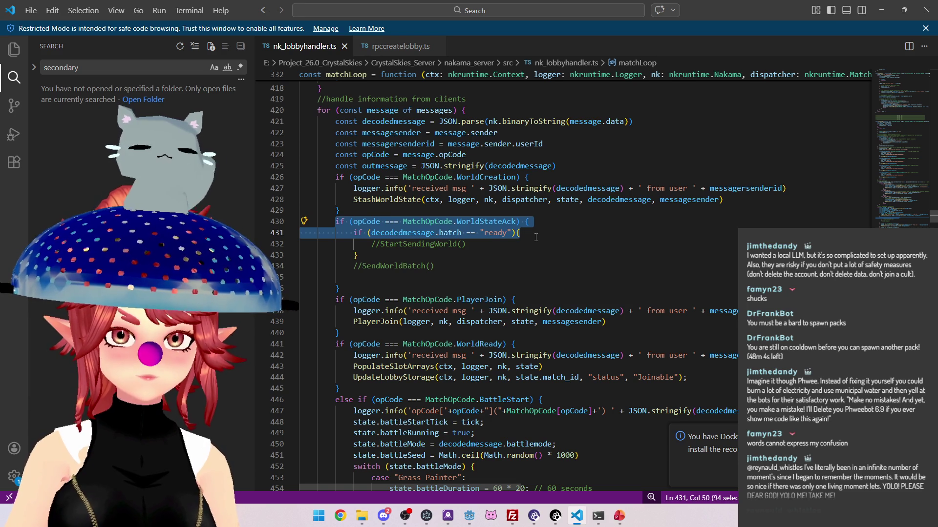
left_click(543, 220)
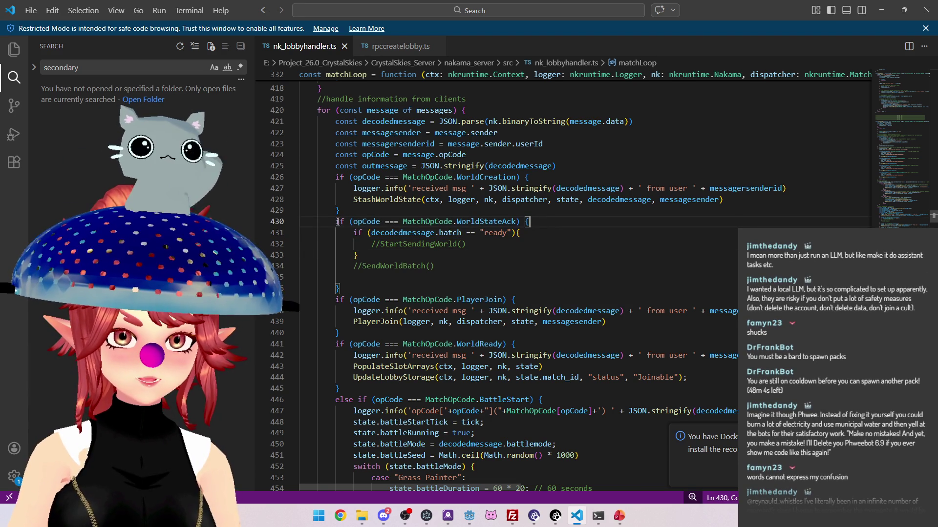
mouse_move(337, 222)
left_mouse_down()
mouse_move(371, 282)
mouse_move(397, 287)
left_mouse_up()
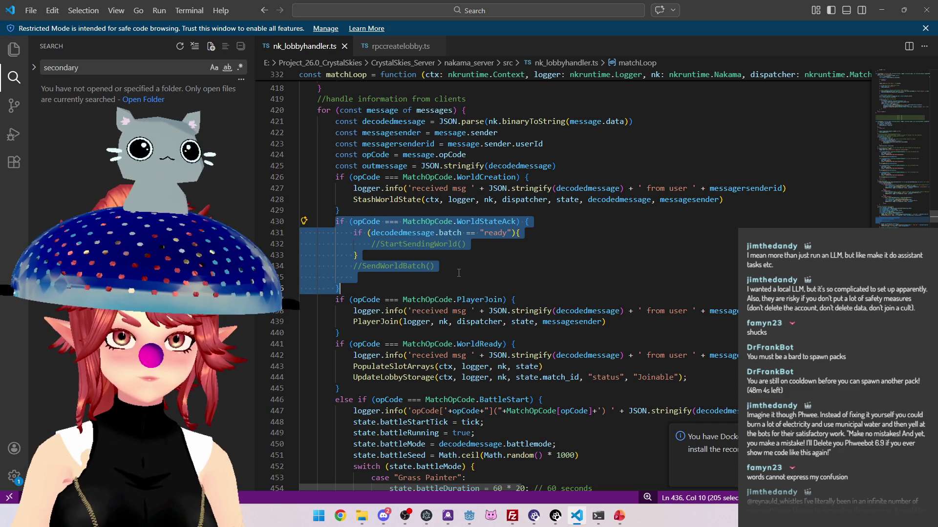
key("Delete")
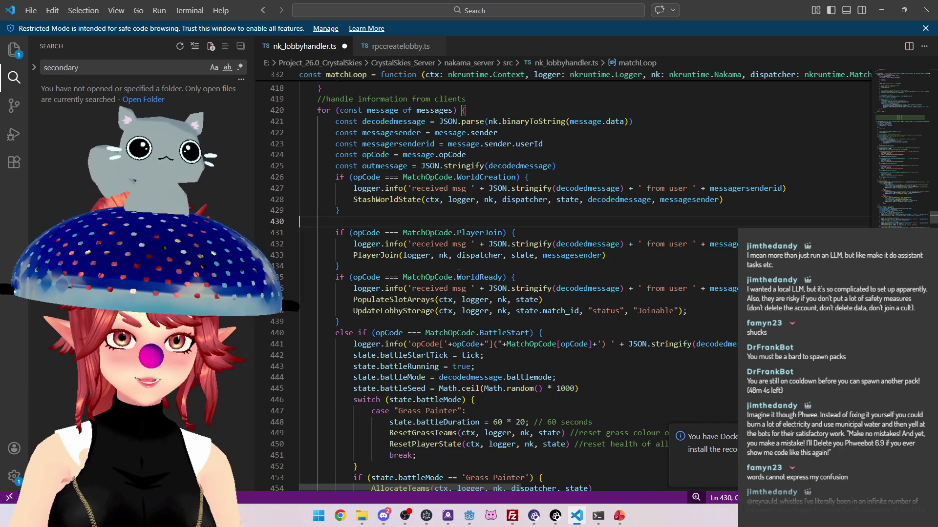
key("BackSpace")
Search the code for 'worldstate'.
scroll(488, 283, "down", 2)
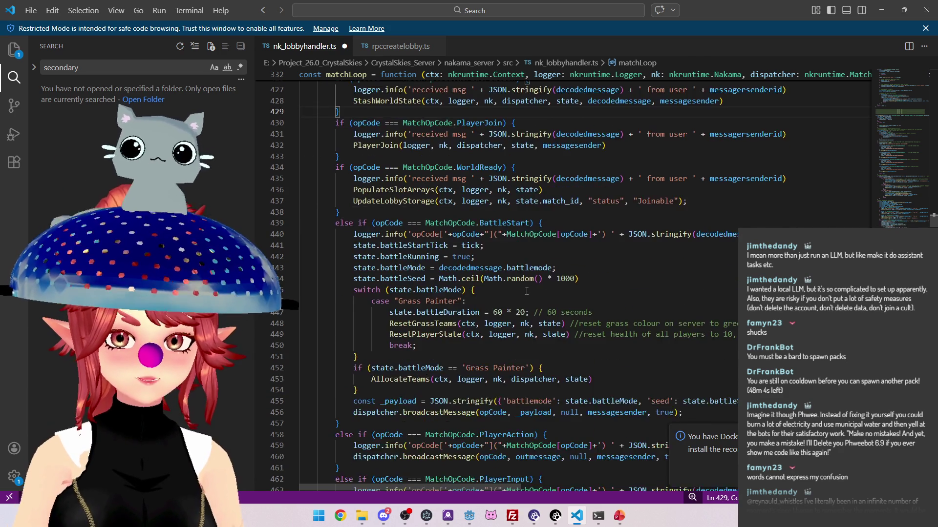
key("ctrl+shift+f")
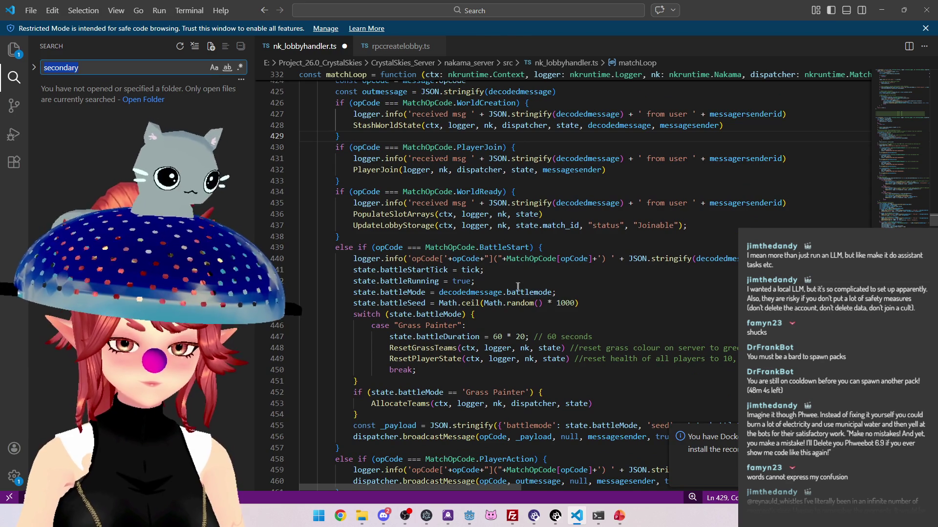
type("worldstate")
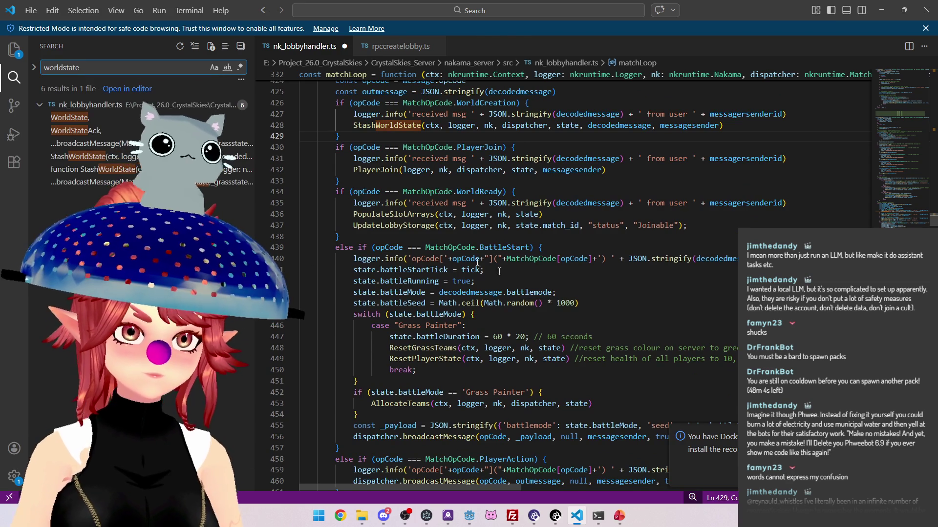
Remove the WorldStateAck entry from the MatchOpCode enum.
left_click(111, 132)
key("Home")
key("shift+End")
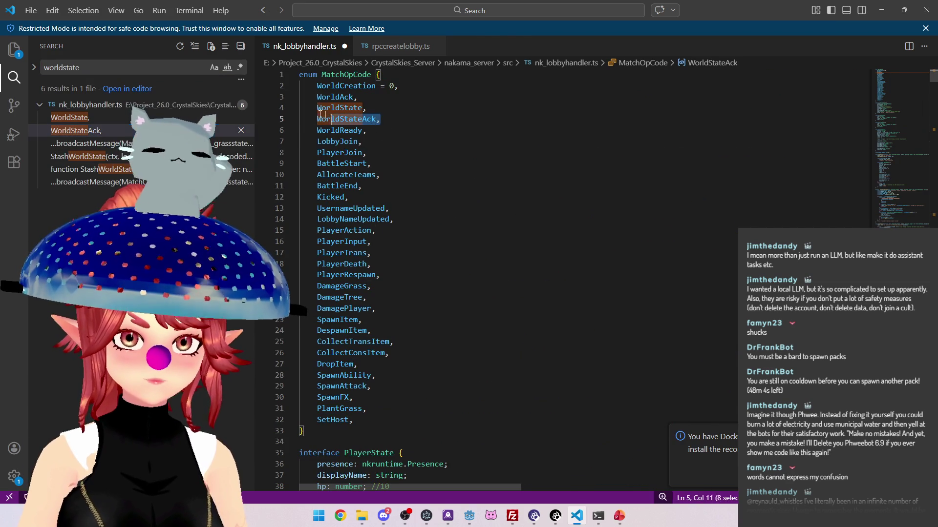
key("BackSpace")
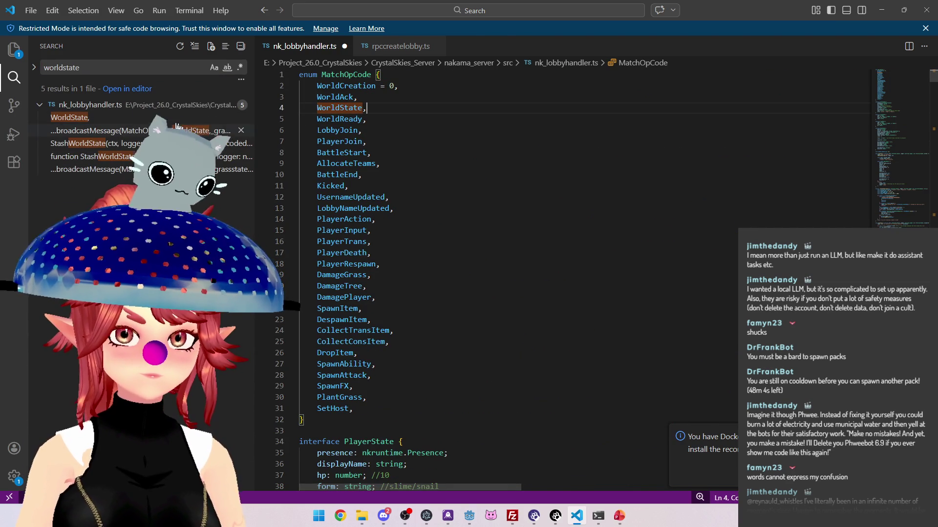
Check the WorldState broadcast in matchJoin, then return to Godot.
left_click(253, 130)
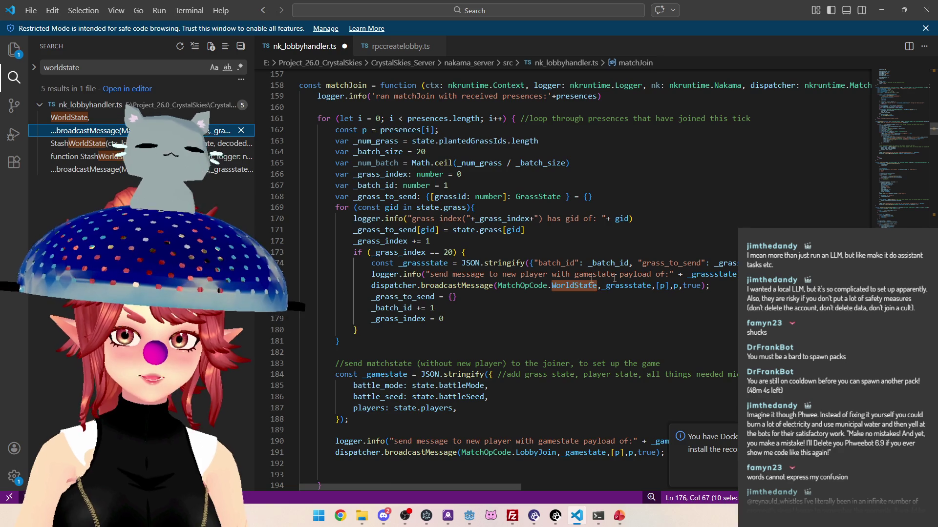
scroll(599, 299, "up", 1)
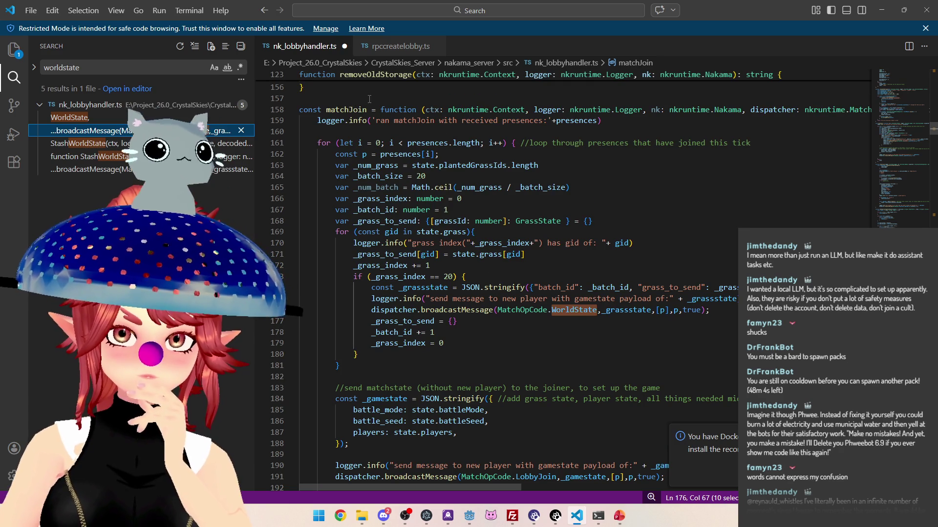
scroll(489, 306, "down", 1)
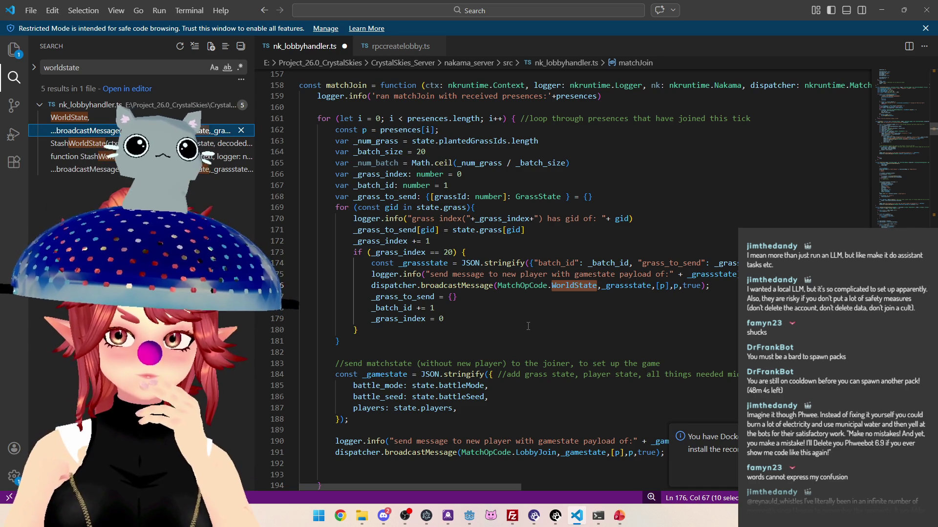
left_click(469, 516)
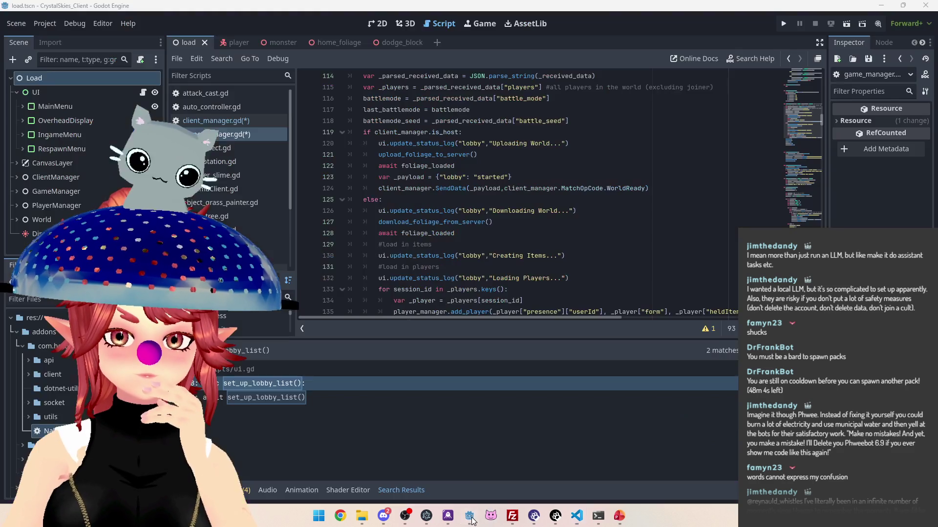
Delete the WorldStateAck line from client_manager.gd's MatchOpCode enum.
left_click(579, 519)
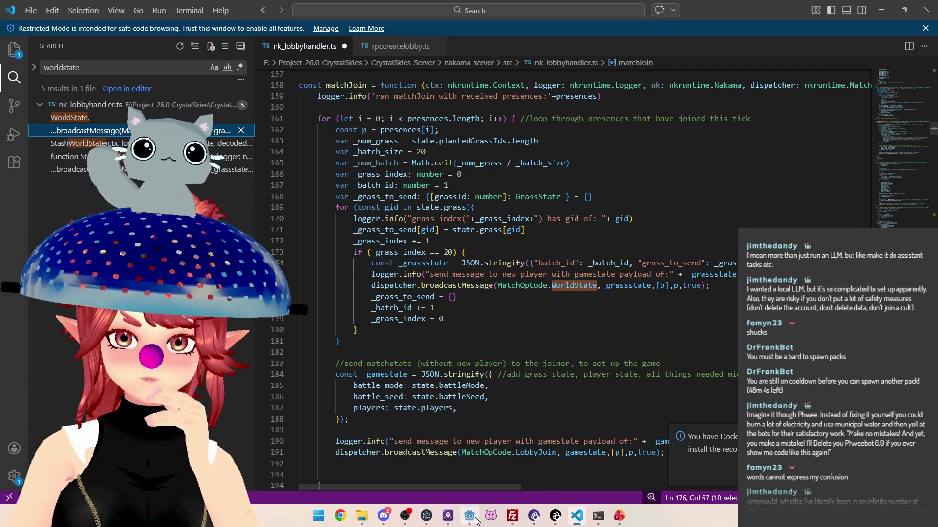
left_click(470, 515)
left_click(229, 120)
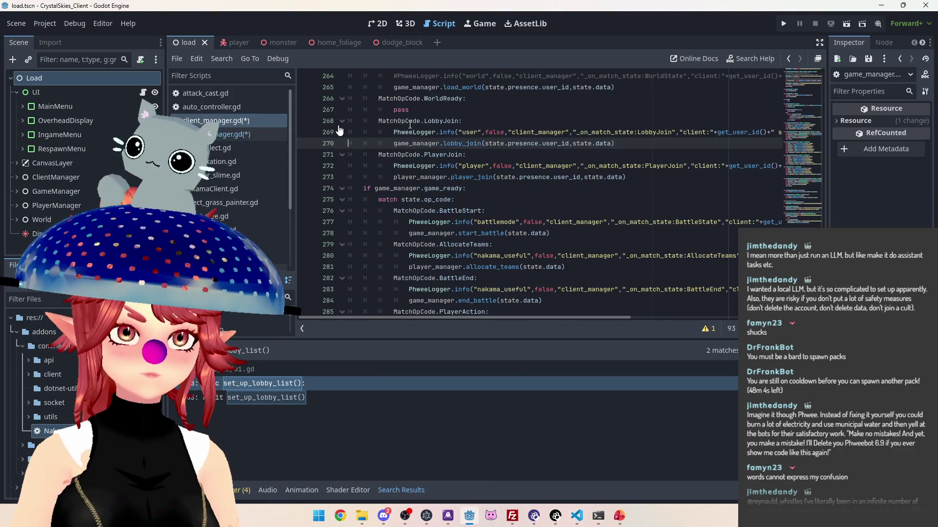
left_click_drag(822, 196, 824, 73)
scroll(403, 183, "down", 5)
left_click(401, 178)
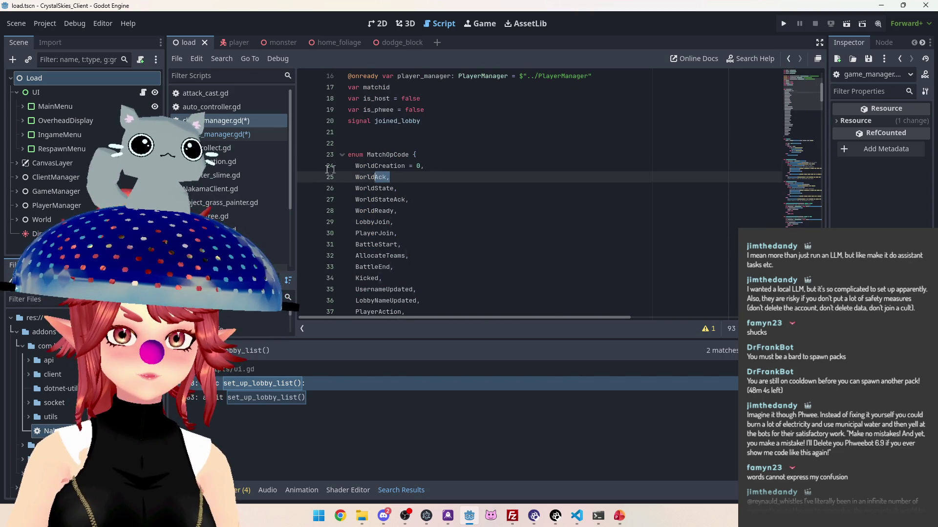
left_click_drag(408, 200, 322, 200)
key("BackSpace")
key("BackSpace")
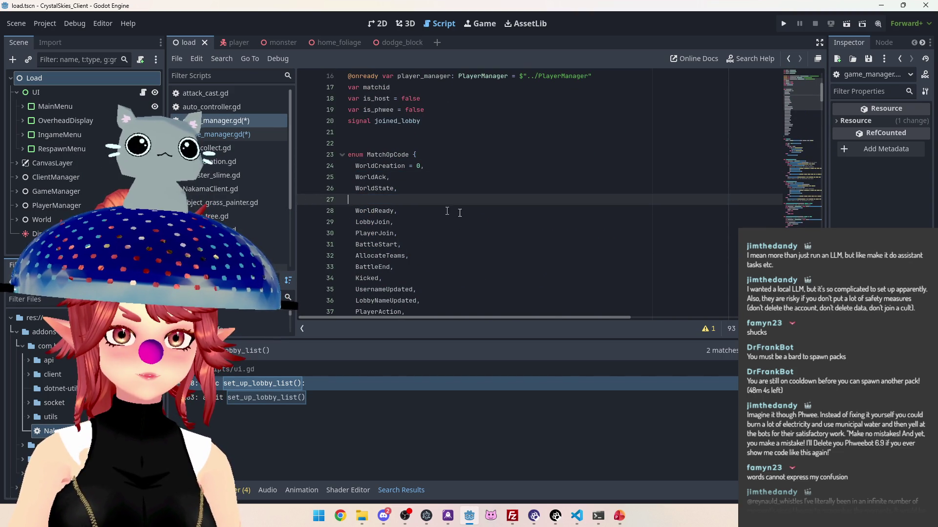
Jump to the load_world function in game_manager.gd.
scroll(816, 128, "down", 3)
scroll(816, 131, "down", 20)
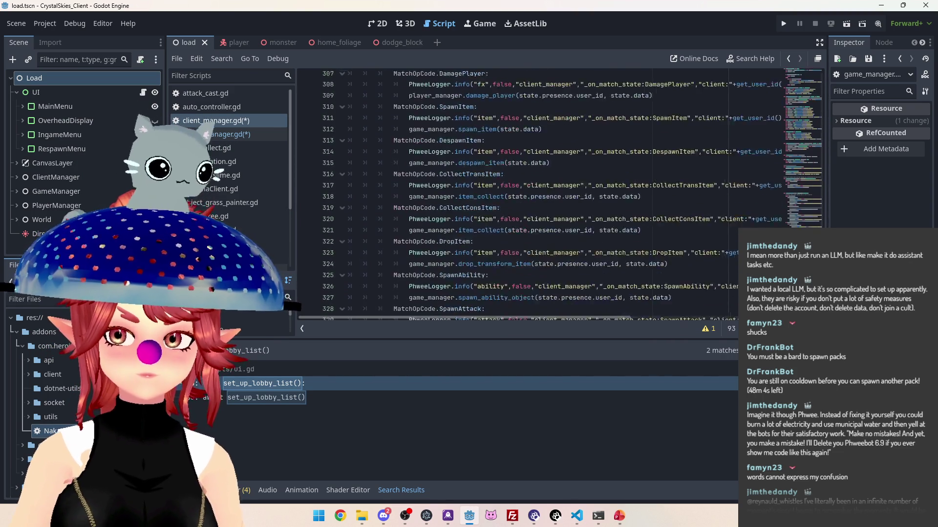
scroll(519, 213, "down", 1)
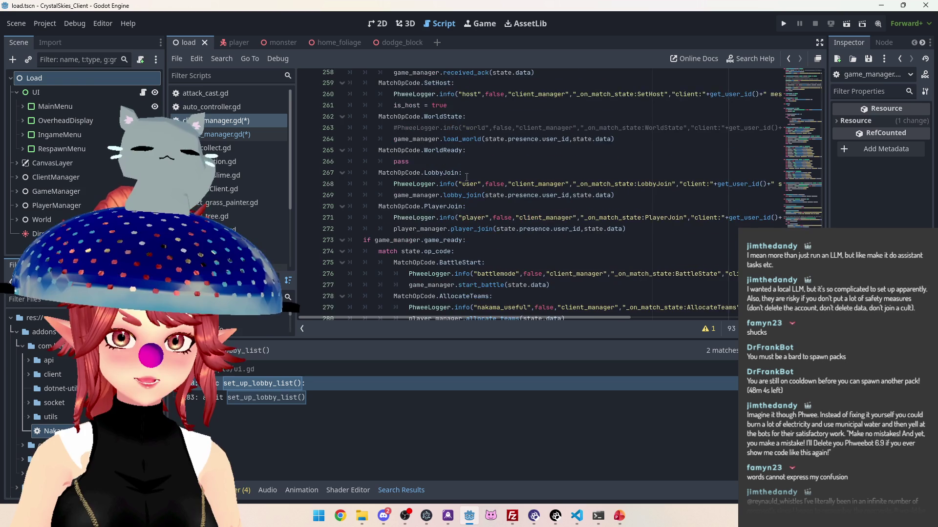
scroll(455, 122, "up", 3)
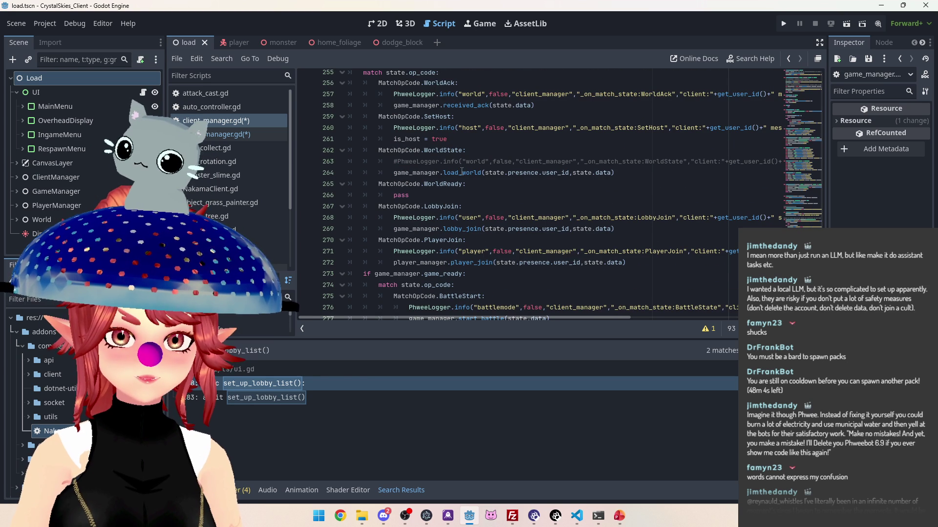
left_click(471, 176, "ctrl")
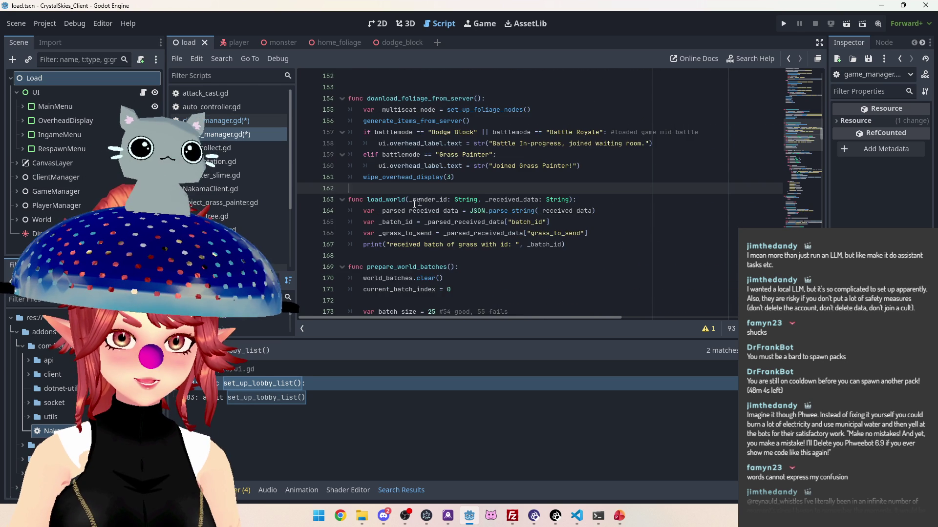
scroll(383, 196, "down", 1)
left_click(589, 214)
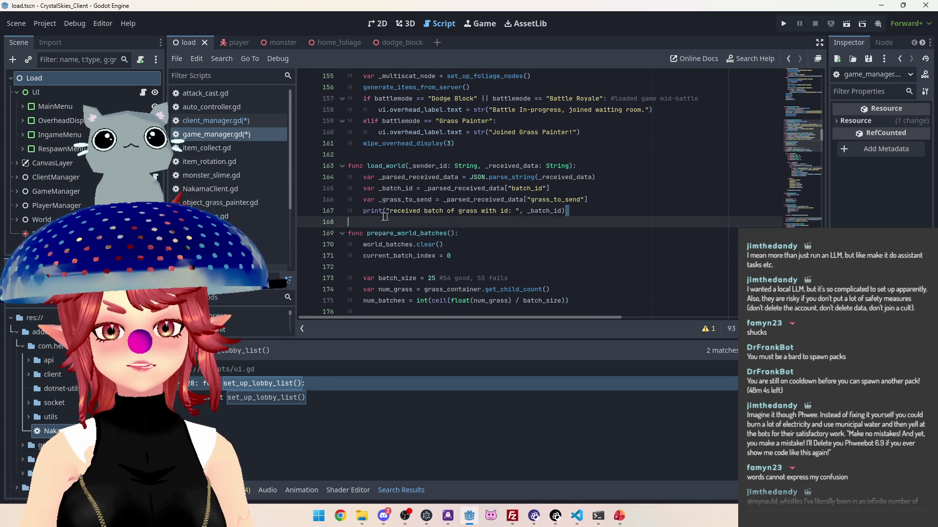
left_click_drag(589, 213, 346, 206)
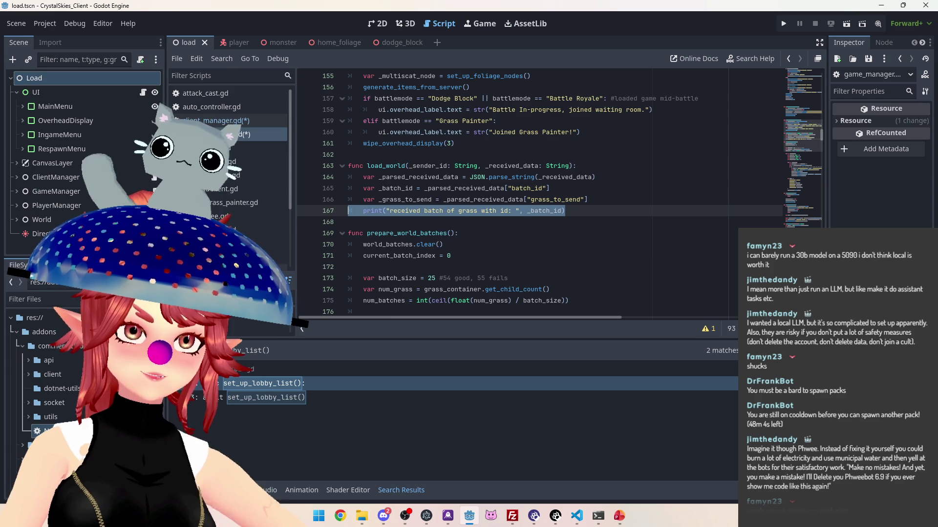
left_click(576, 209)
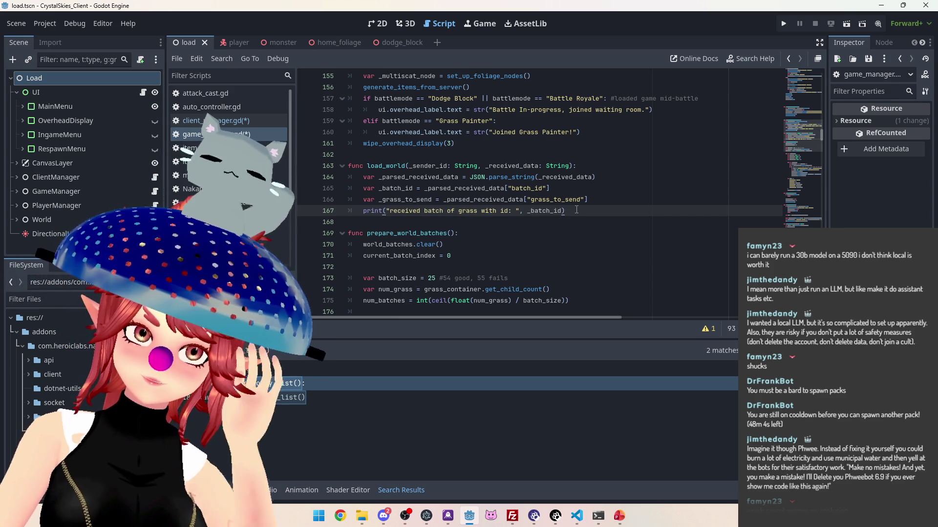
left_click(607, 201)
left_click(602, 211)
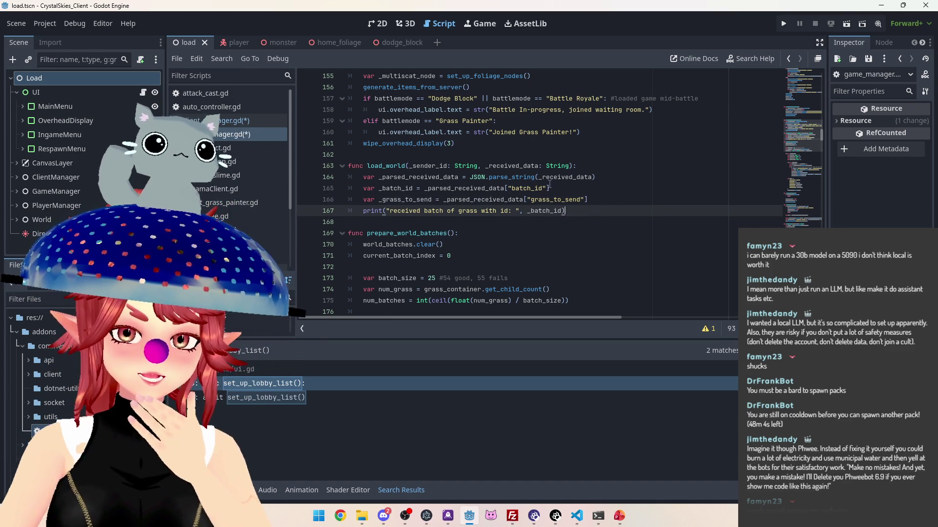
left_click(596, 162)
left_click(605, 177)
left_click(593, 188)
left_click(586, 169)
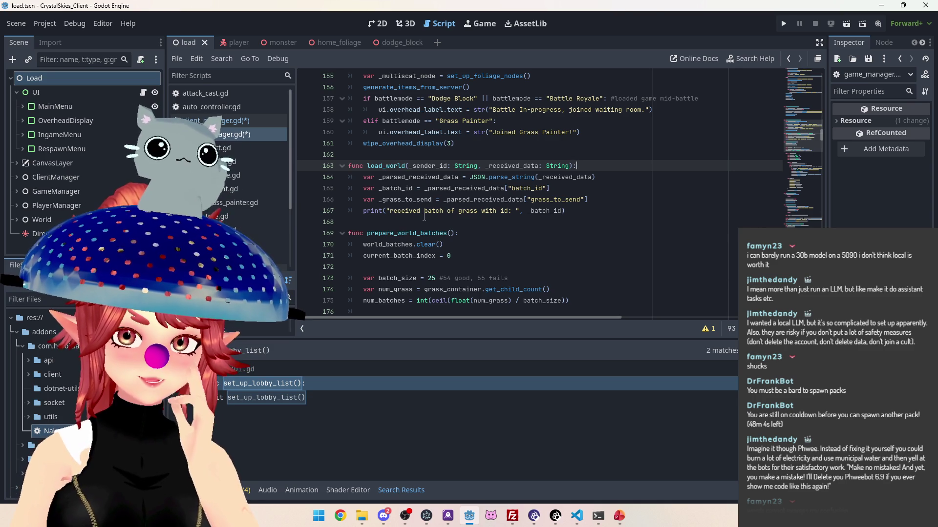
left_click_drag(587, 213, 348, 213)
left_click(594, 209)
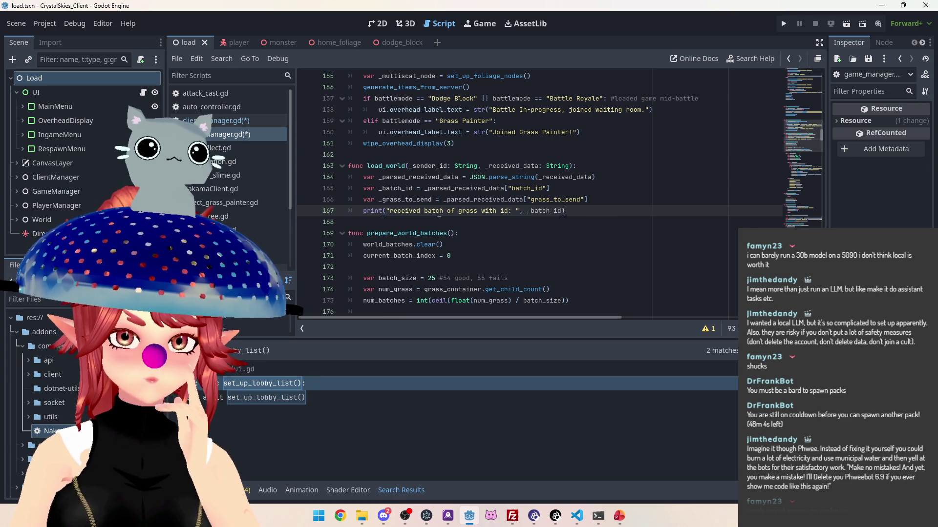
scroll(606, 209, "down", 3)
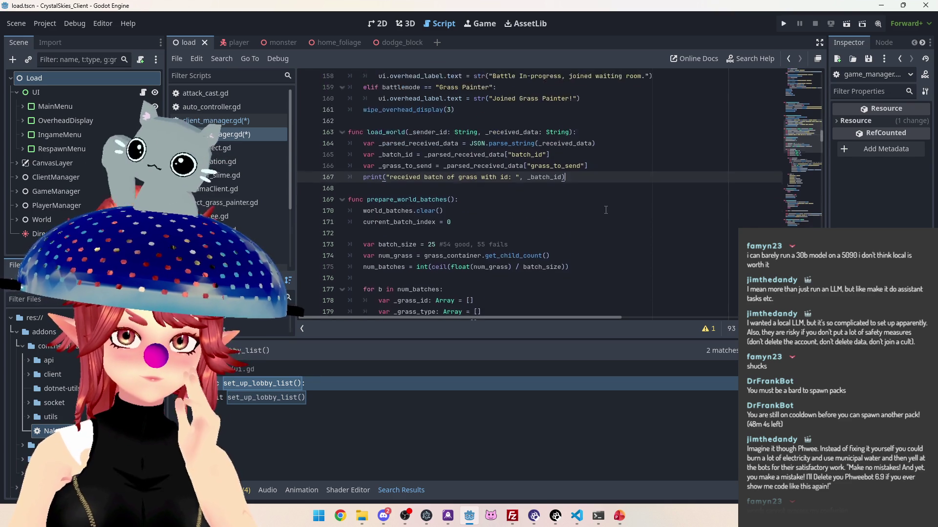
scroll(602, 211, "down", 20)
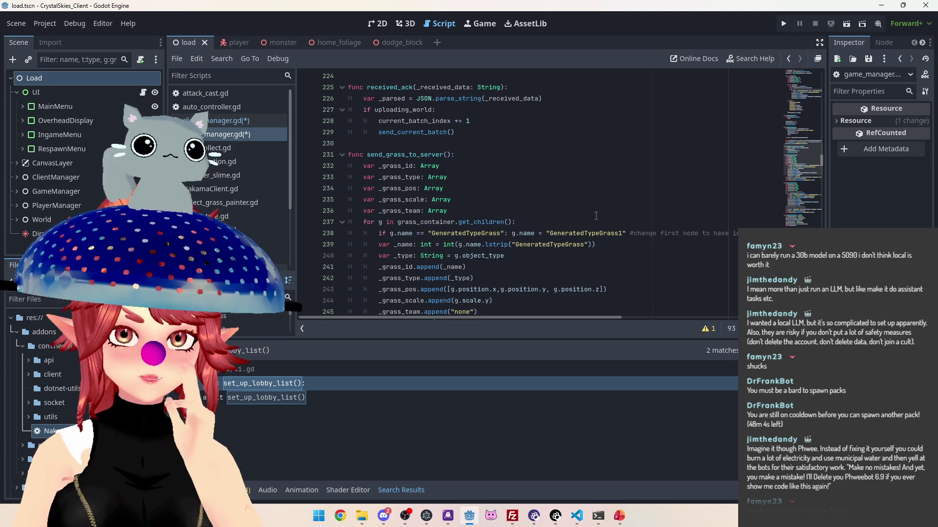
scroll(596, 216, "down", 5)
scroll(552, 201, "up", 2)
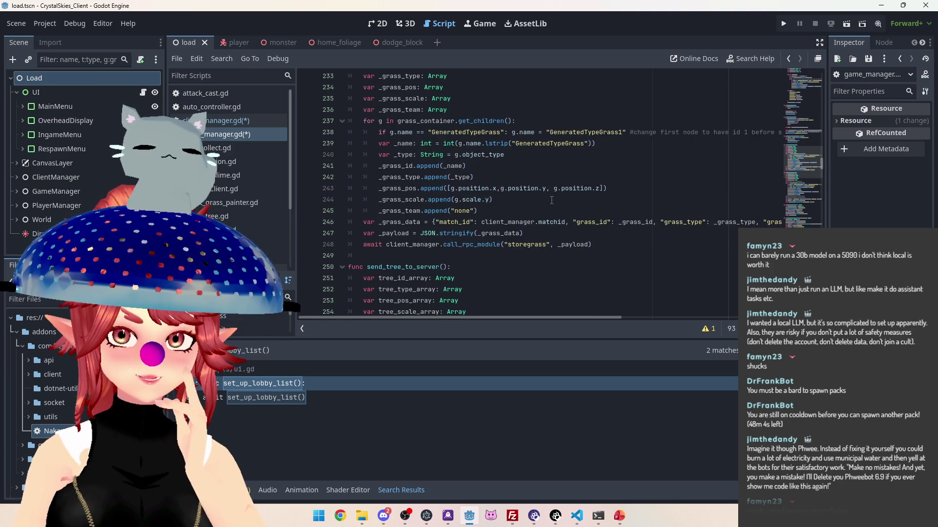
scroll(551, 200, "up", 2)
scroll(551, 200, "up", 4)
scroll(551, 200, "up", 9)
scroll(551, 201, "up", 5)
scroll(552, 200, "down", 6)
scroll(551, 200, "down", 1)
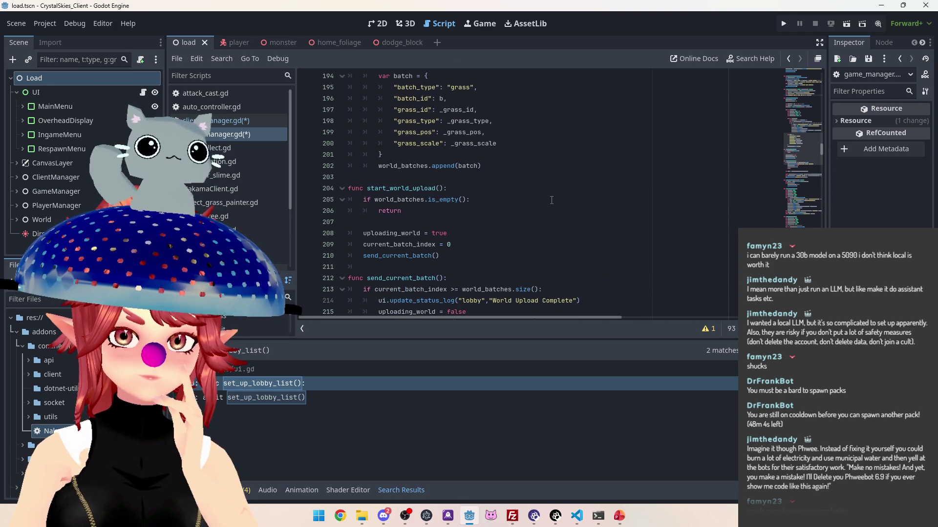
scroll(552, 200, "down", 1)
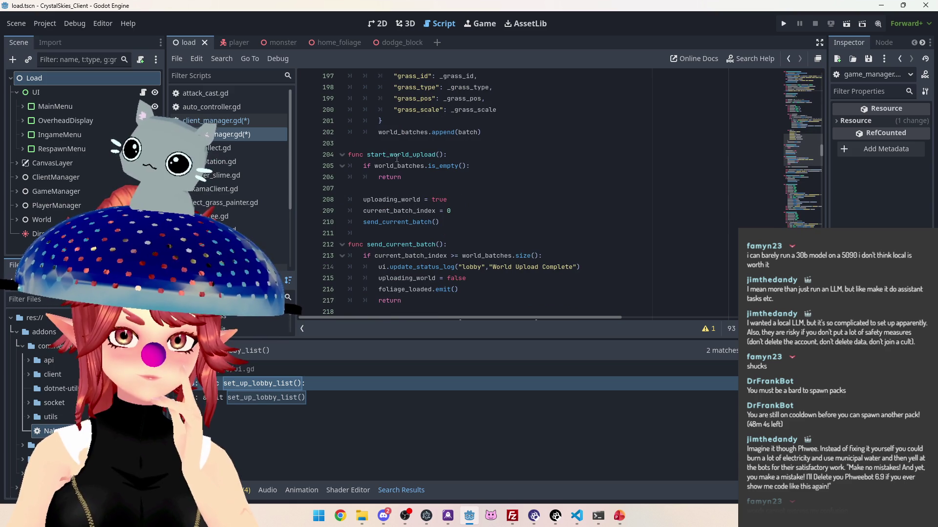
scroll(454, 170, "up", 5)
scroll(454, 169, "up", 2)
scroll(454, 169, "down", 1)
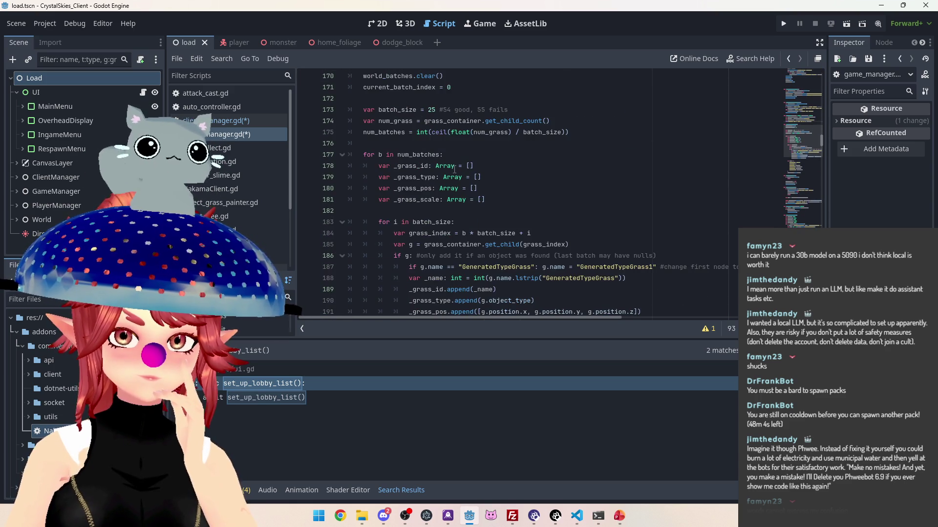
scroll(454, 169, "down", 17)
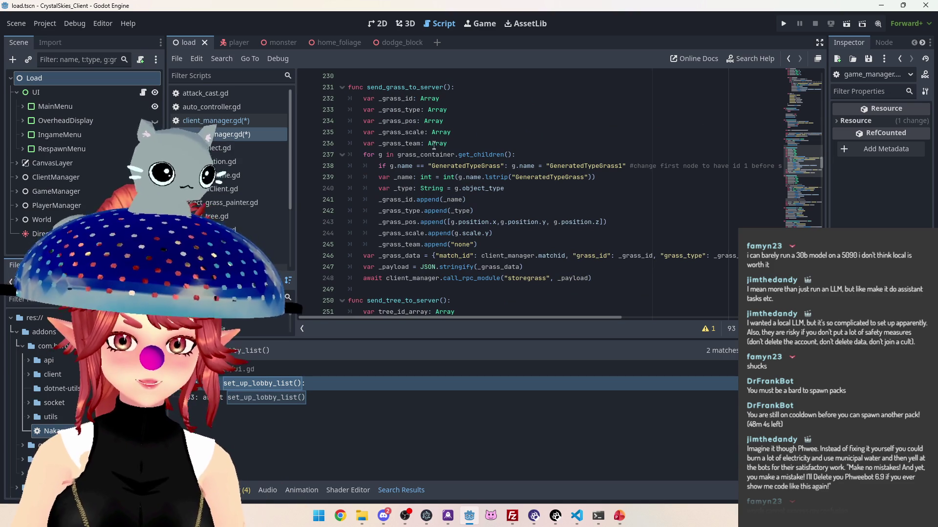
mouse_move(588, 279)
left_mouse_down()
mouse_move(351, 277)
mouse_move(361, 154)
mouse_move(348, 87)
left_mouse_up()
key("BackSpace")
key("BackSpace")
key("BackSpace")
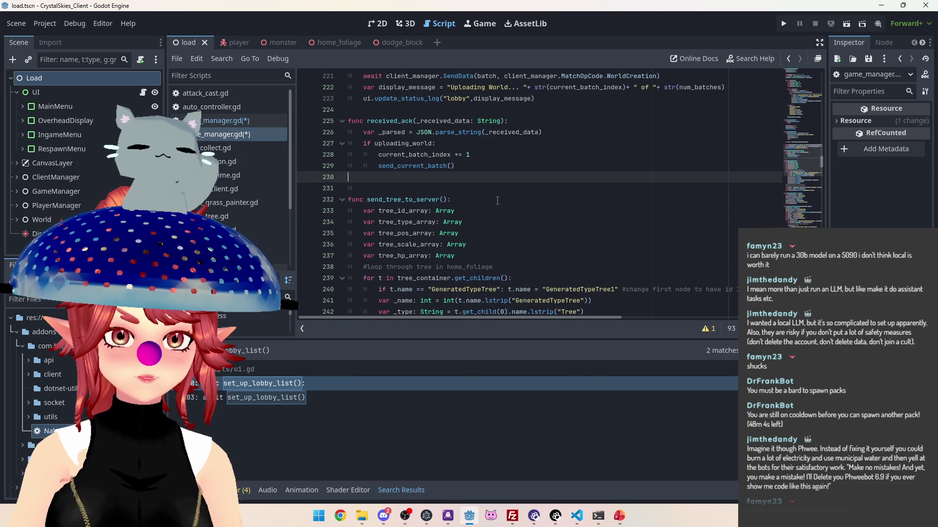
scroll(498, 201, "down", 9)
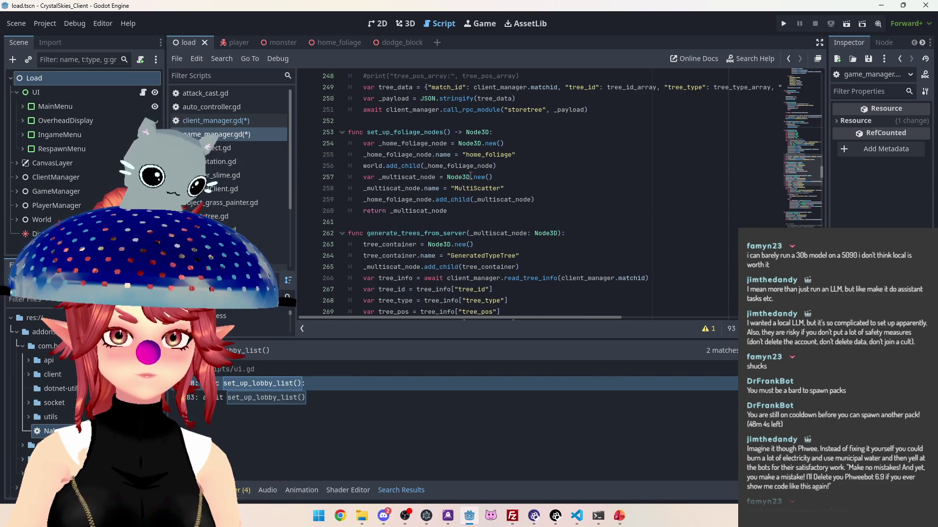
scroll(421, 138, "down", 9)
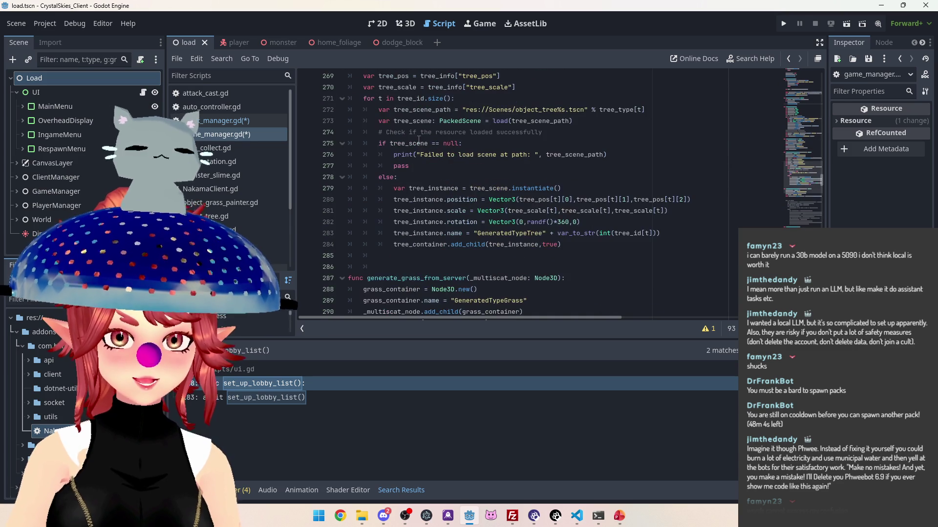
scroll(419, 141, "down", 4)
scroll(423, 173, "down", 3)
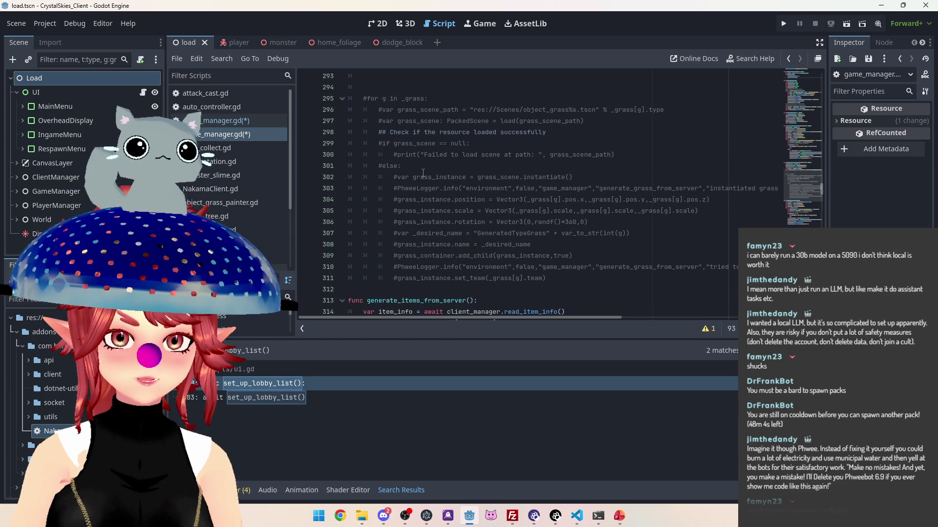
scroll(436, 184, "up", 2)
left_click(433, 155)
key("BackSpace")
key("BackSpace")
key("BackSpace")
scroll(498, 185, "down", 5)
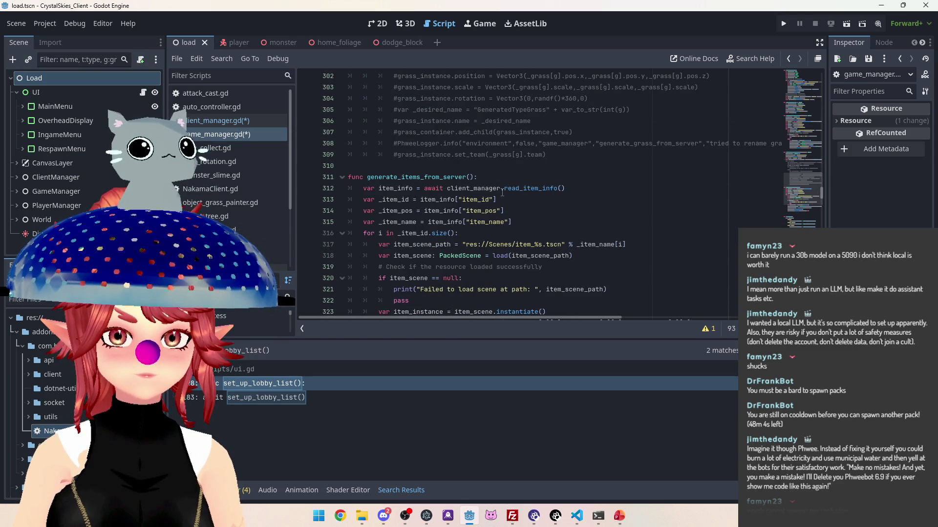
scroll(502, 192, "up", 6)
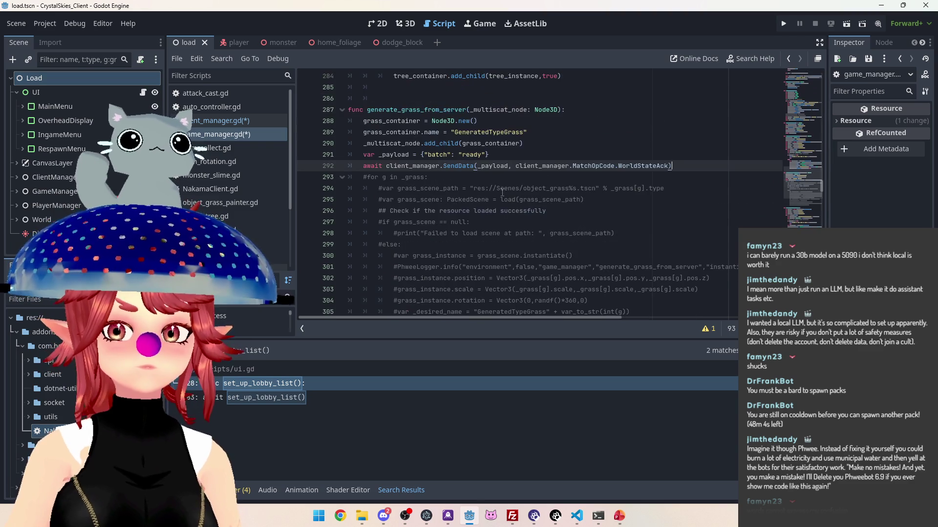
Delete the two commented-out tree-array print lines in send_tree_to_server.
scroll(503, 193, "down", 5)
scroll(505, 194, "up", 14)
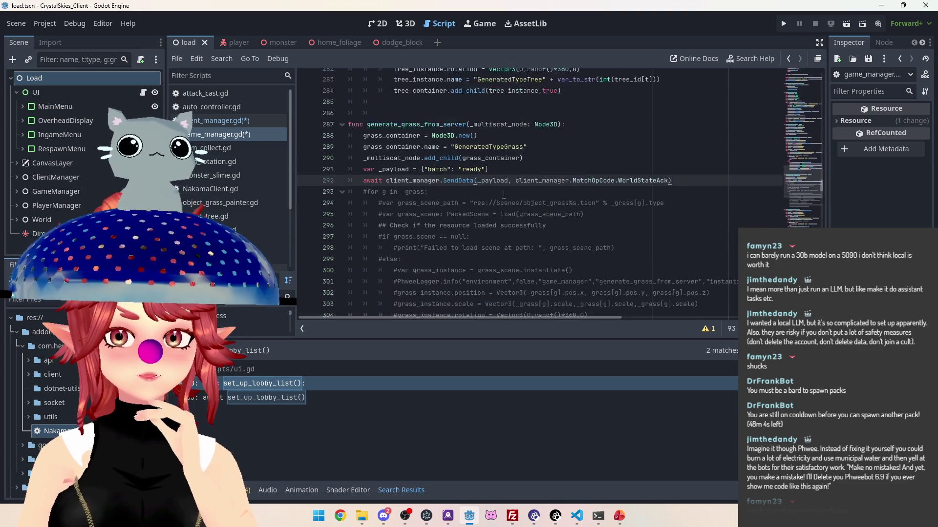
scroll(506, 196, "up", 2)
scroll(506, 195, "up", 6)
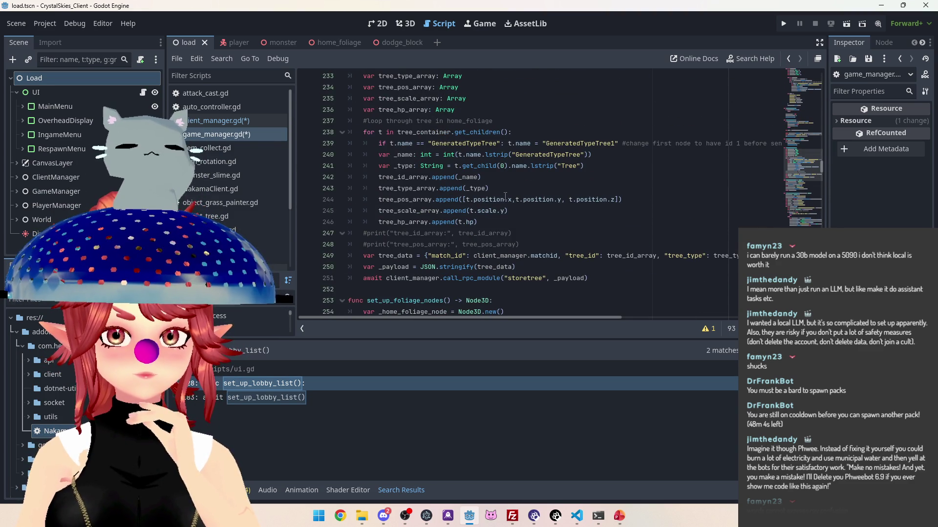
left_click_drag(518, 245, 339, 236)
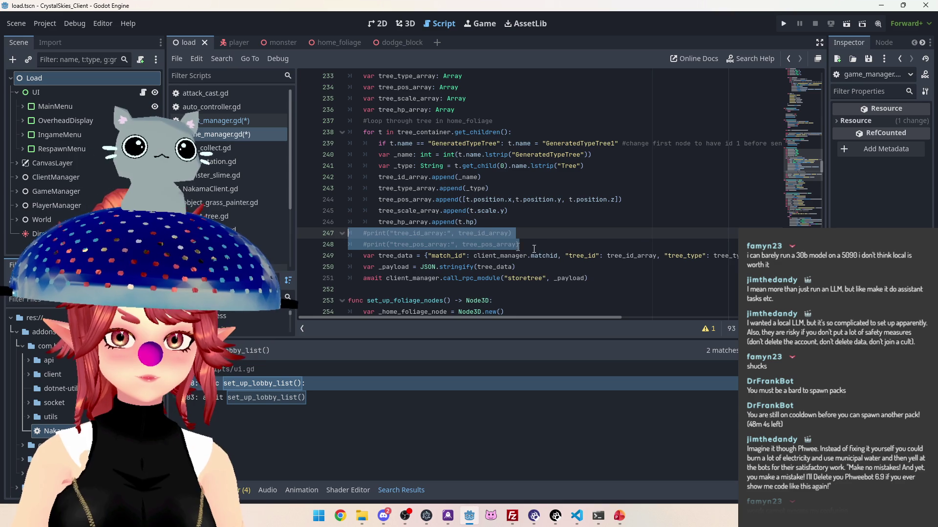
key("Delete")
Try removing the generate_items_from_server() call, then undo it.
scroll(513, 226, "up", 7)
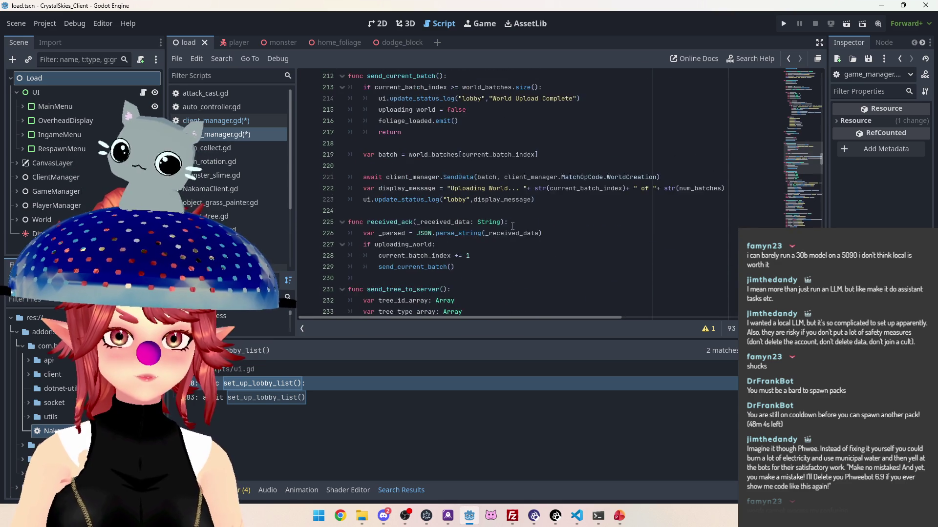
scroll(512, 225, "up", 13)
scroll(512, 225, "up", 8)
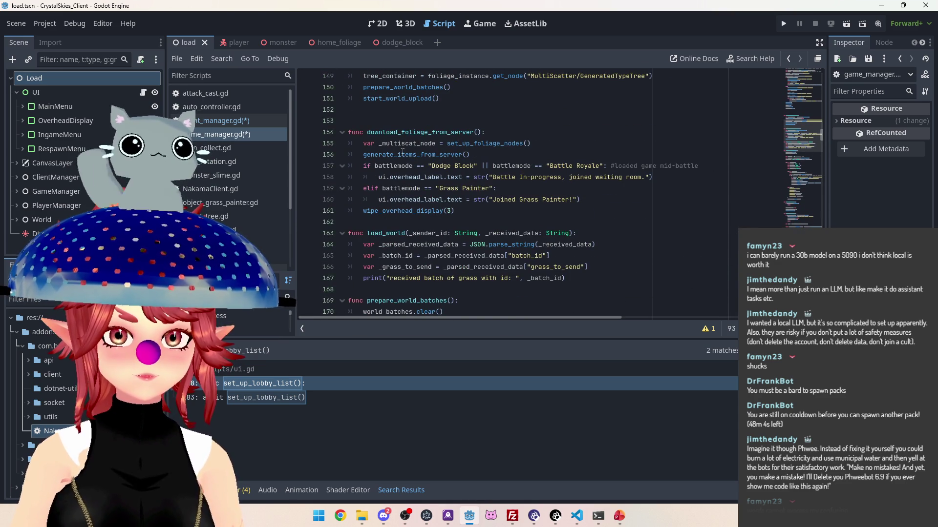
left_click(470, 154)
left_click_drag(470, 154, 363, 157)
key("ctrl+c")
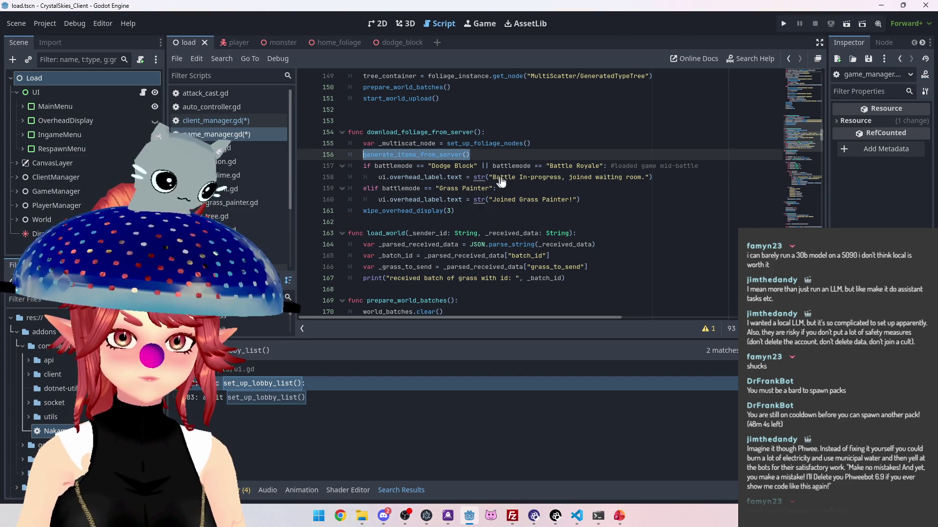
key("BackSpace")
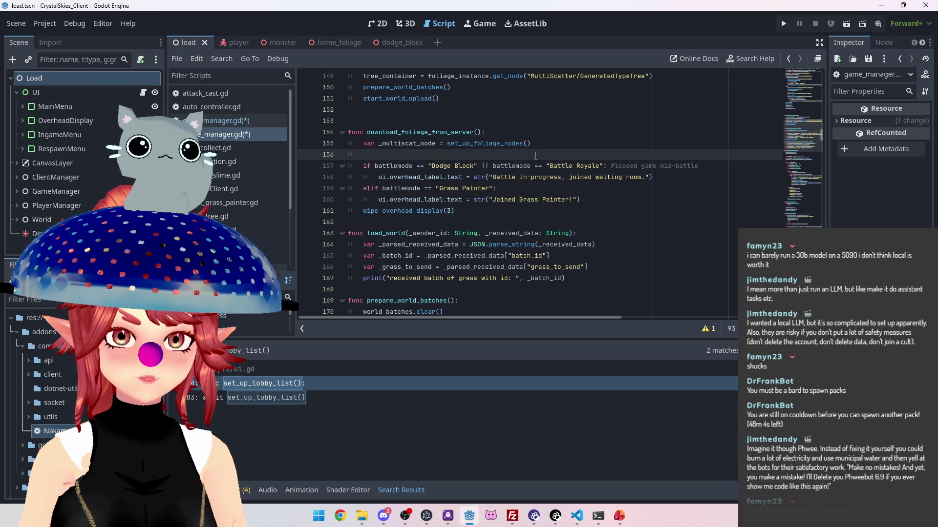
key("ctrl+z")
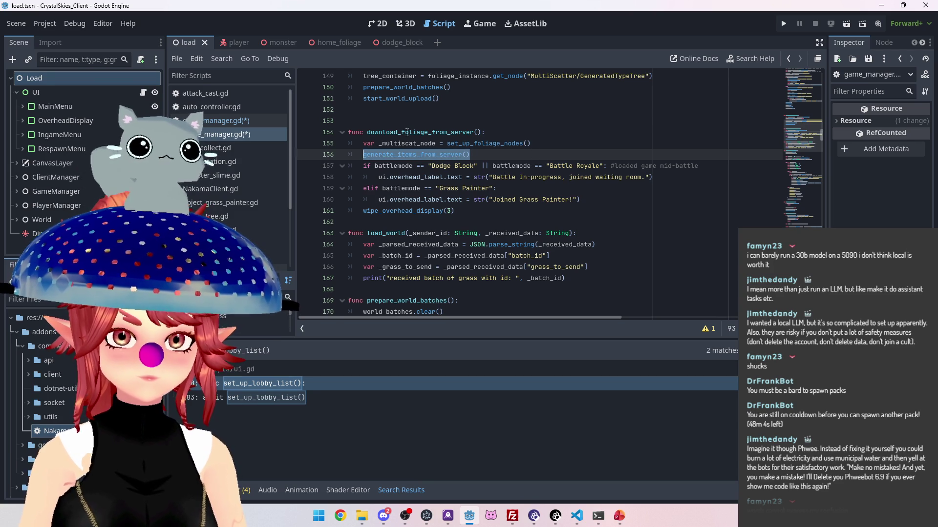
Move generate_items_from_server() onto a new line after the 'Creating Items...' status update.
scroll(469, 136, "up", 3)
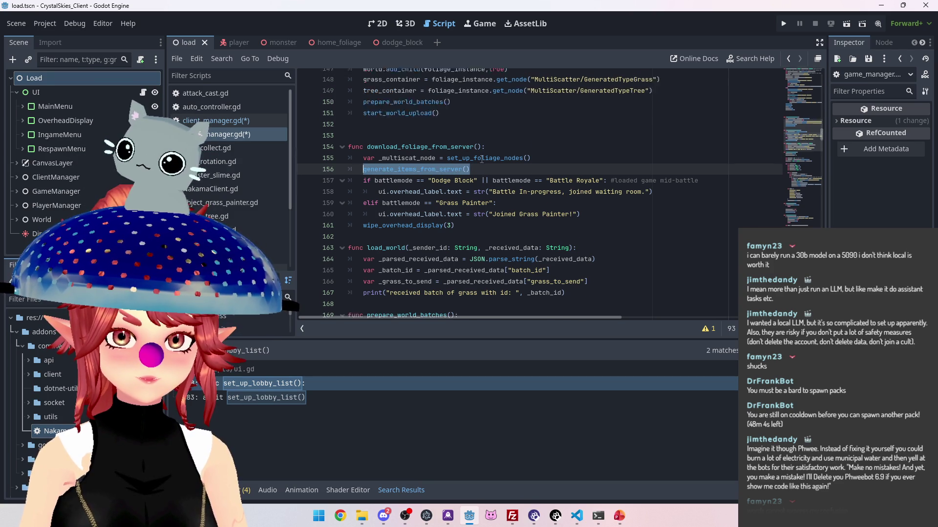
scroll(482, 159, "down", 2)
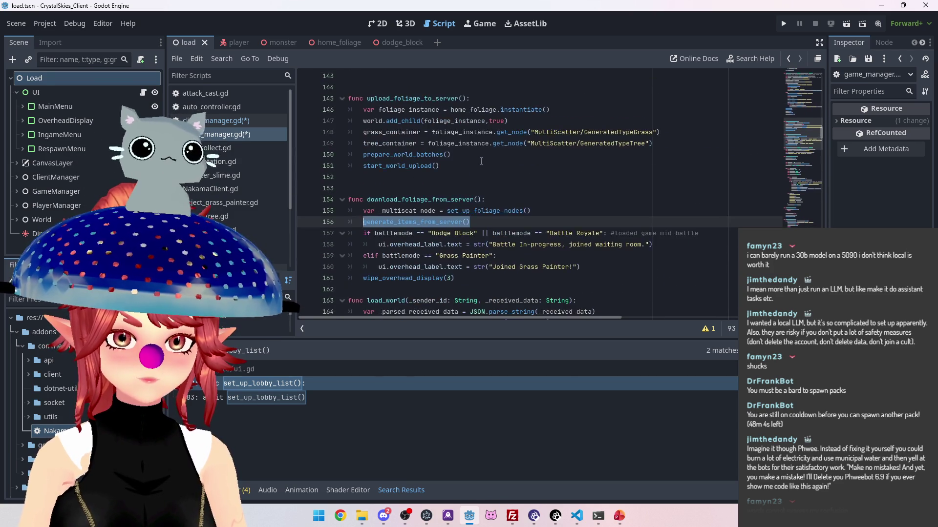
key("BackSpace")
key("BackSpace")
key("BackSpace")
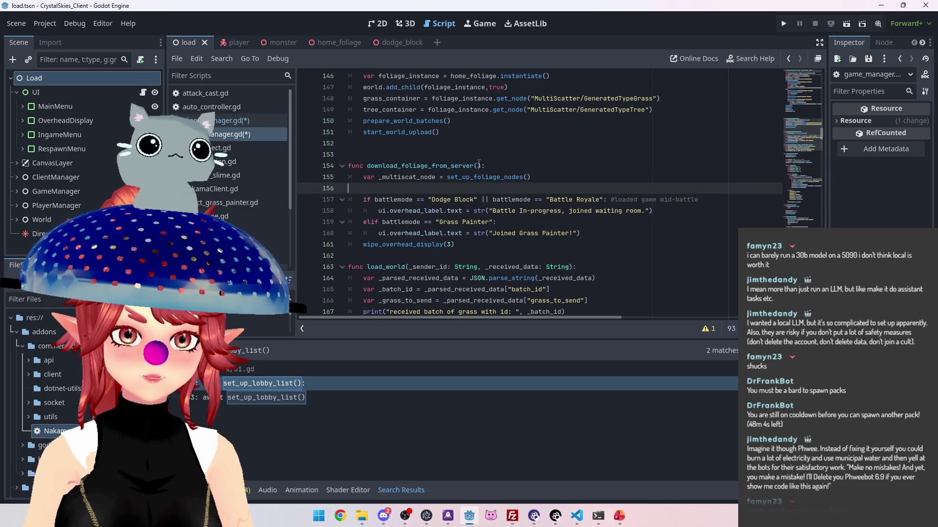
scroll(462, 186, "up", 3)
scroll(462, 186, "up", 5)
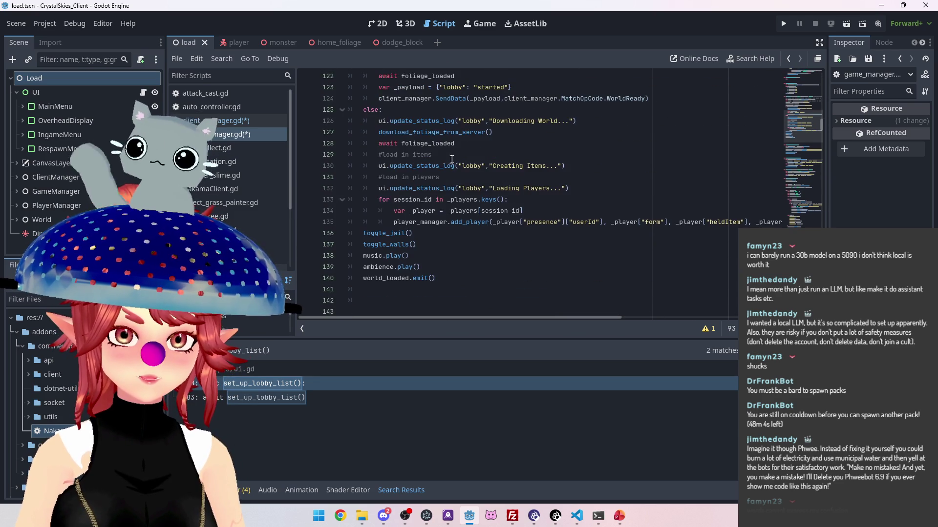
left_click(461, 156)
left_click(580, 167)
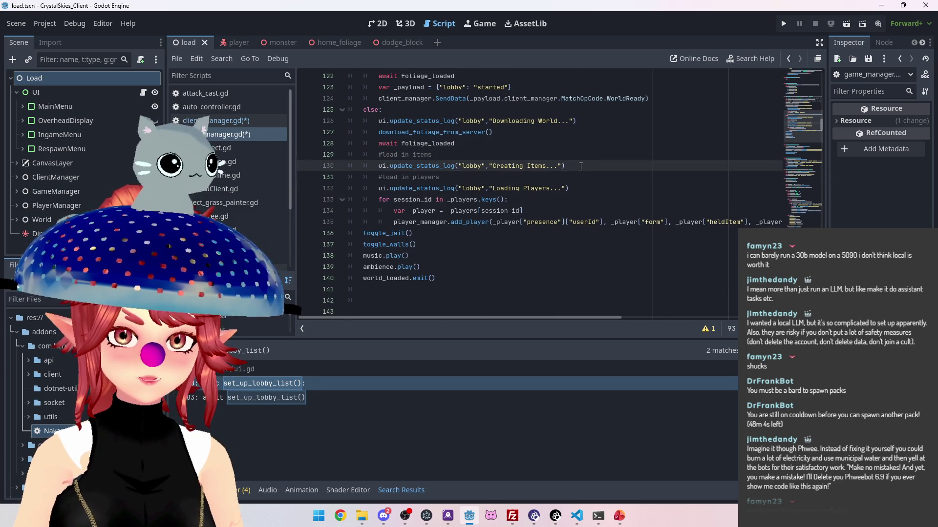
key("Return")
key("ctrl+v")
left_click(510, 194)
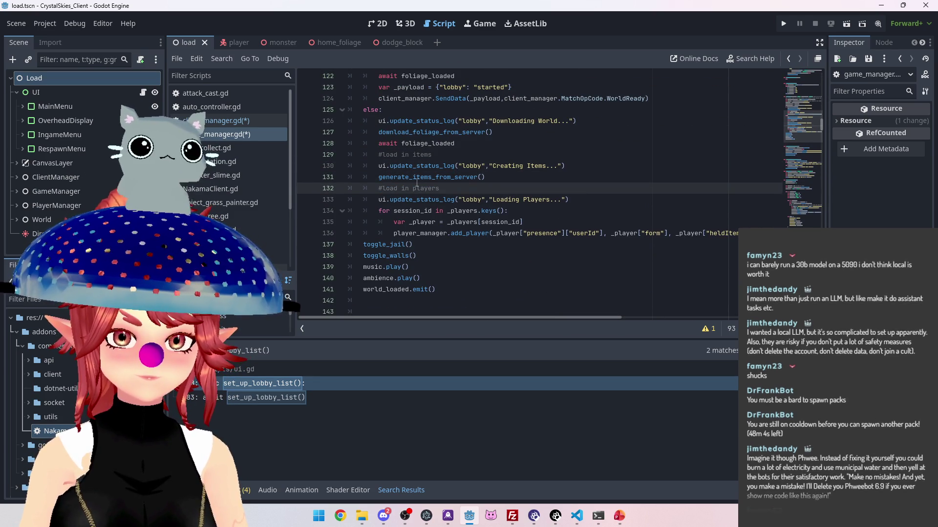
scroll(422, 192, "down", 1)
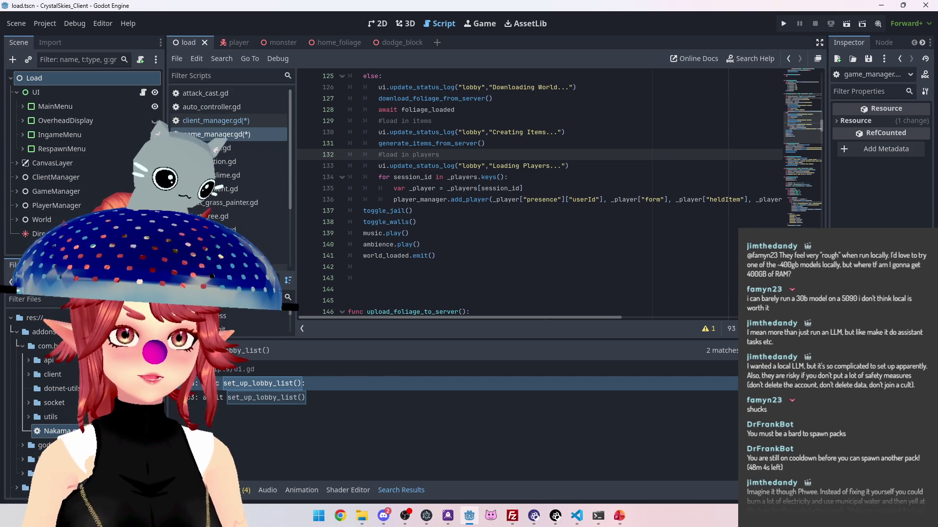
scroll(529, 153, "down", 1)
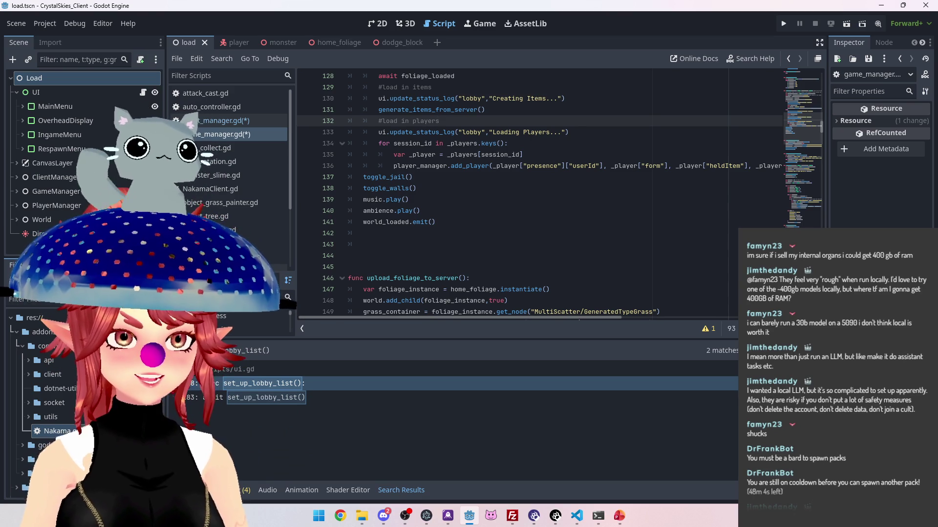
key("alt+Tab")
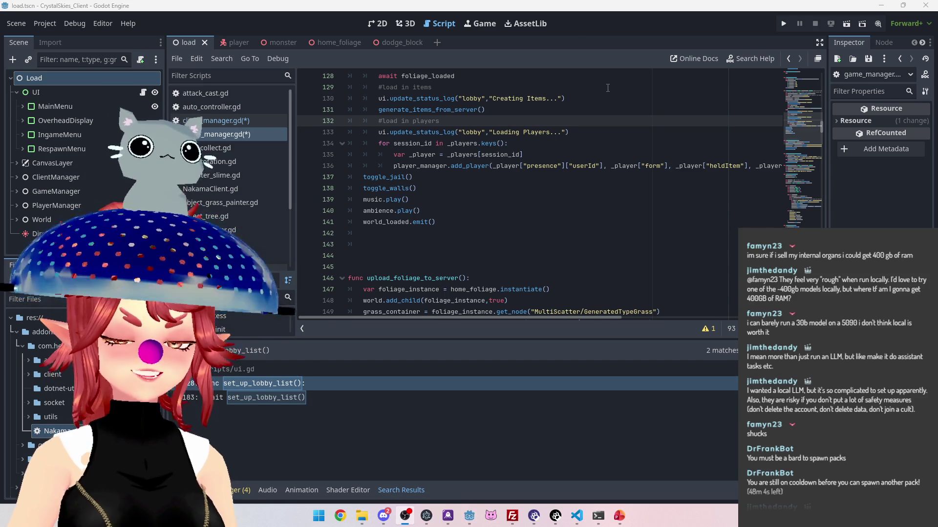
Remove the two extra blank lines before upload_foliage_to_server in Godot.
left_click(649, 34)
left_click(460, 247)
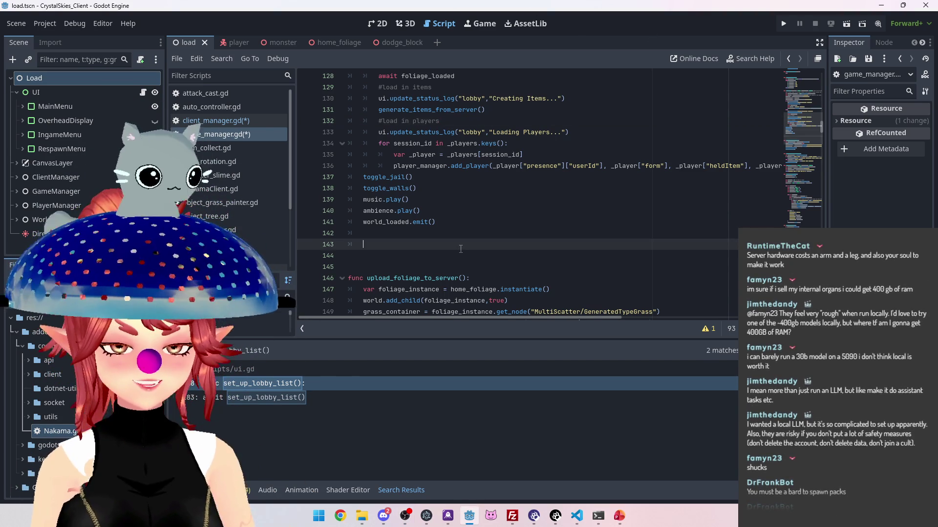
key("BackSpace")
key("BackSpace")
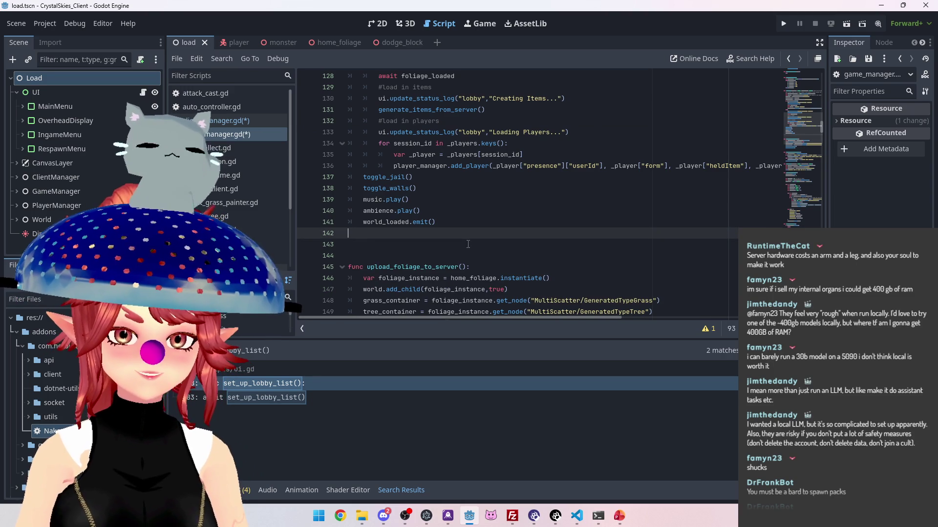
key("BackSpace")
Jump to the download_foliage_from_server definition.
scroll(481, 147, "down", 3)
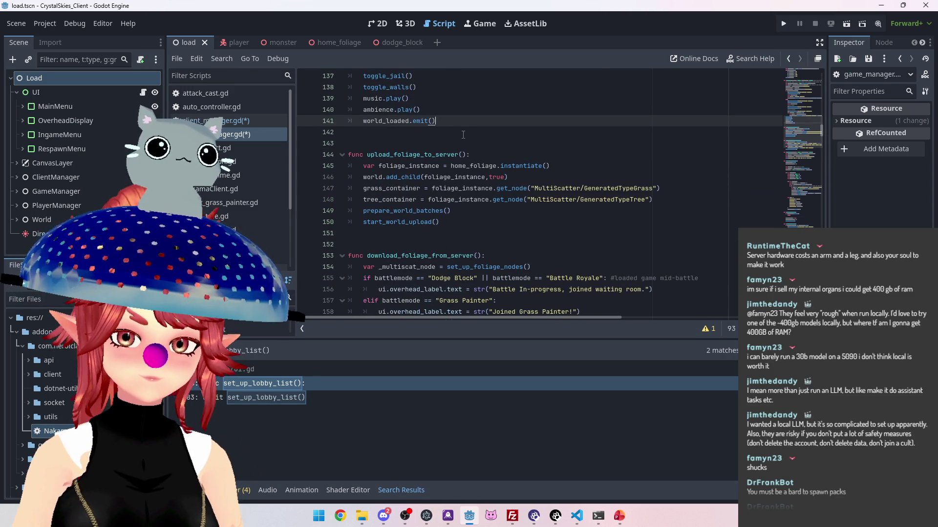
scroll(424, 146, "up", 5)
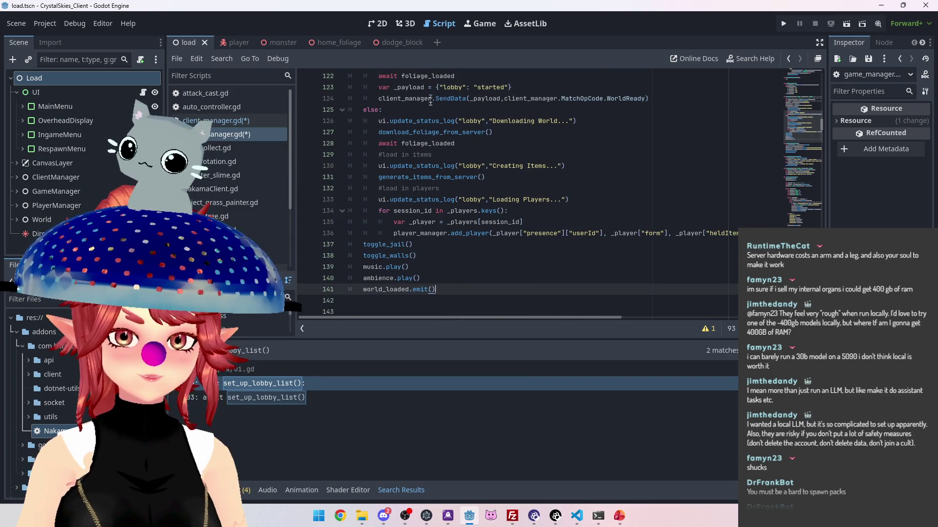
left_click(438, 139, "ctrl")
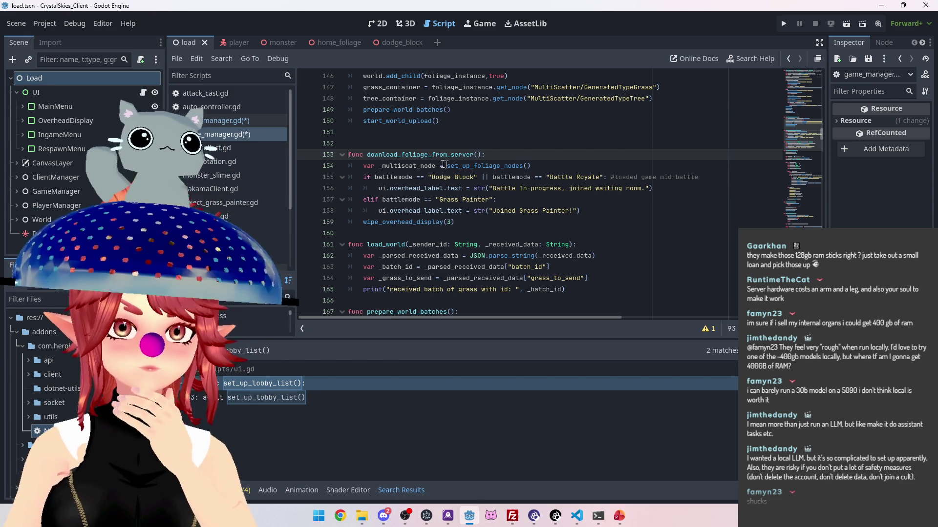
Select the battlemode overhead-label if/elif block in download_foliage_from_server and cut it.
left_click(570, 210)
mouse_move(570, 210)
left_mouse_down()
mouse_move(488, 181)
mouse_move(330, 166)
left_mouse_up()
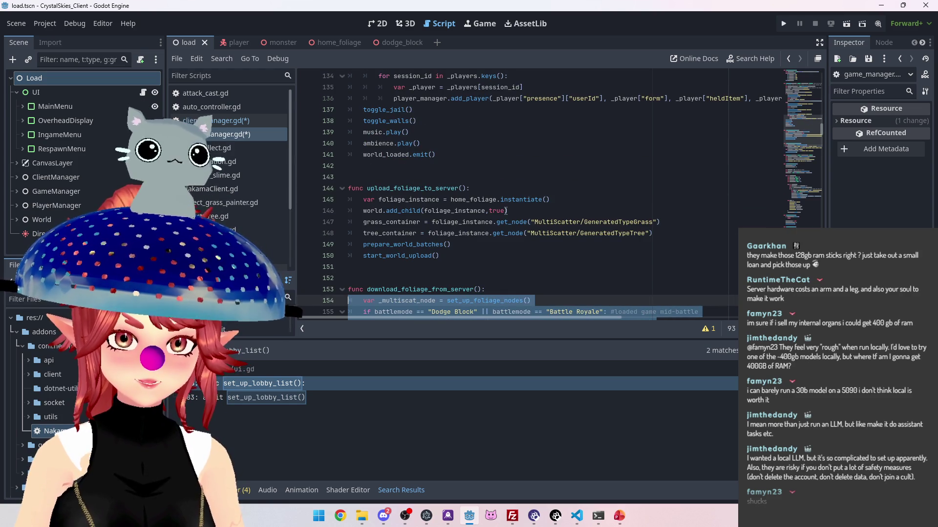
scroll(506, 211, "down", 3)
scroll(504, 220, "up", 10)
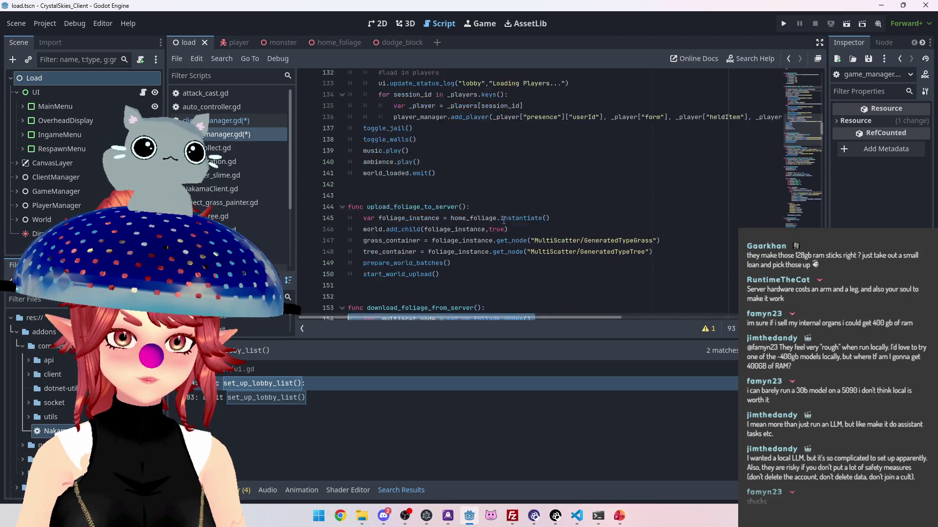
scroll(504, 220, "down", 9)
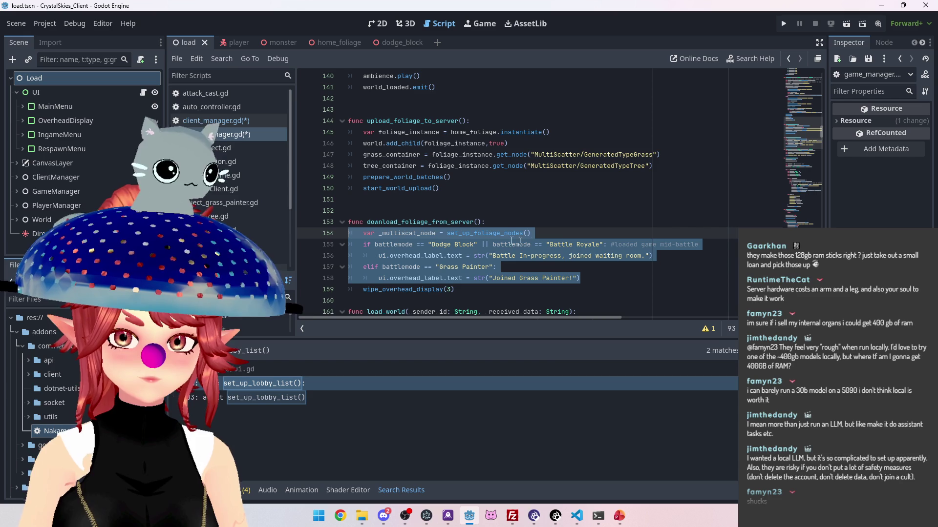
scroll(375, 238, "up", 12)
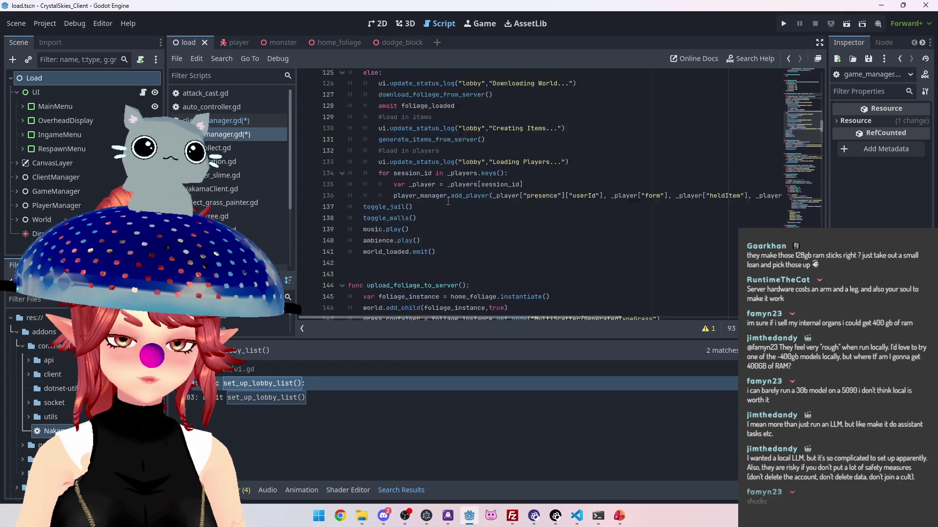
scroll(388, 168, "down", 1)
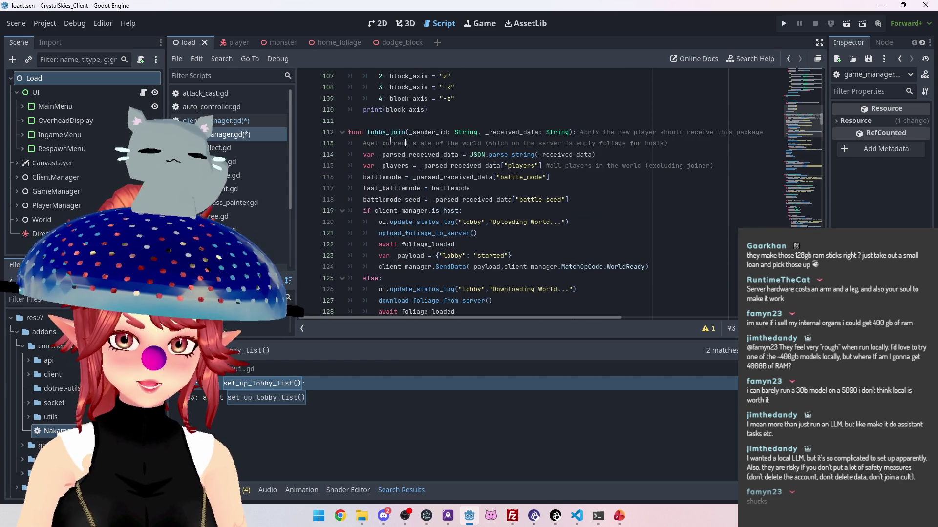
scroll(420, 154, "down", 1)
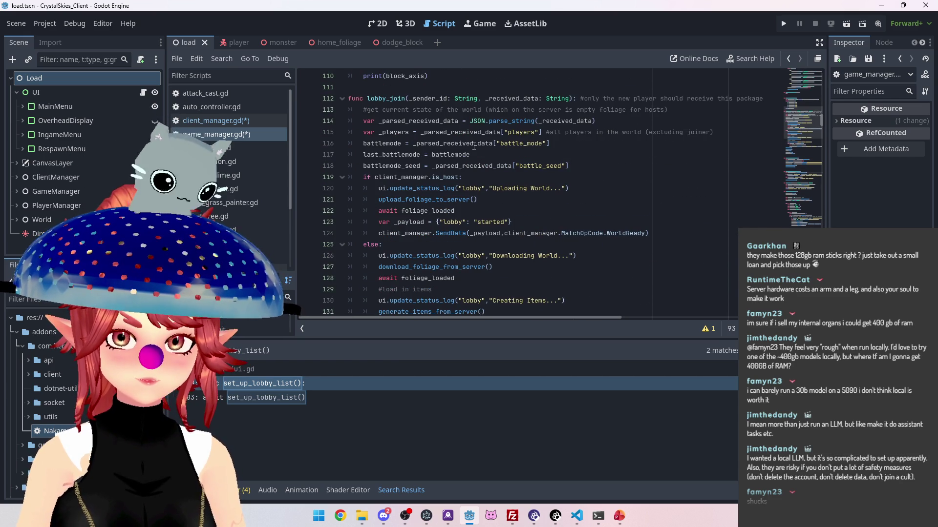
scroll(474, 146, "down", 1)
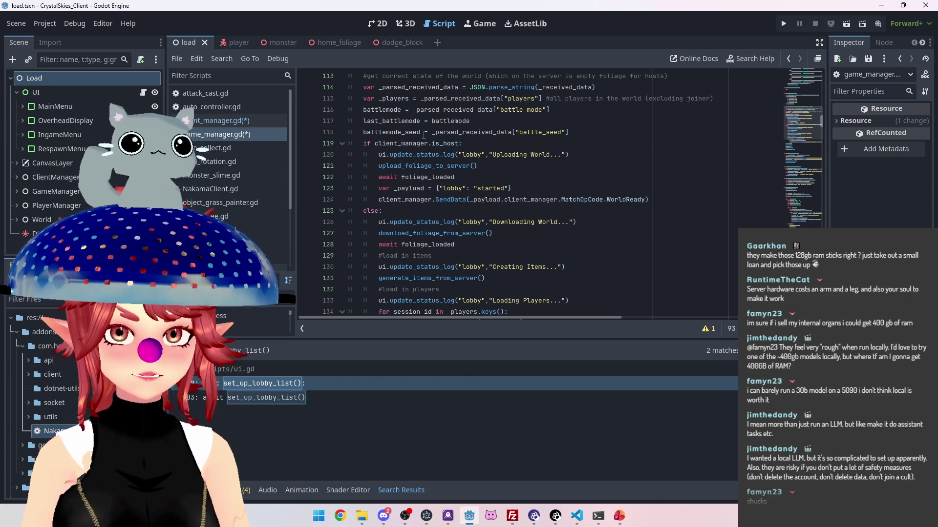
scroll(424, 134, "down", 10)
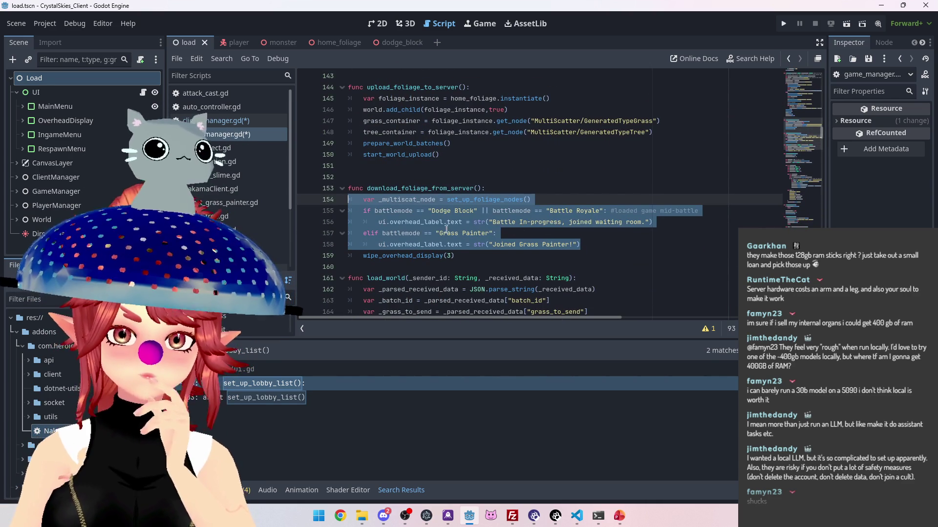
left_click(448, 233)
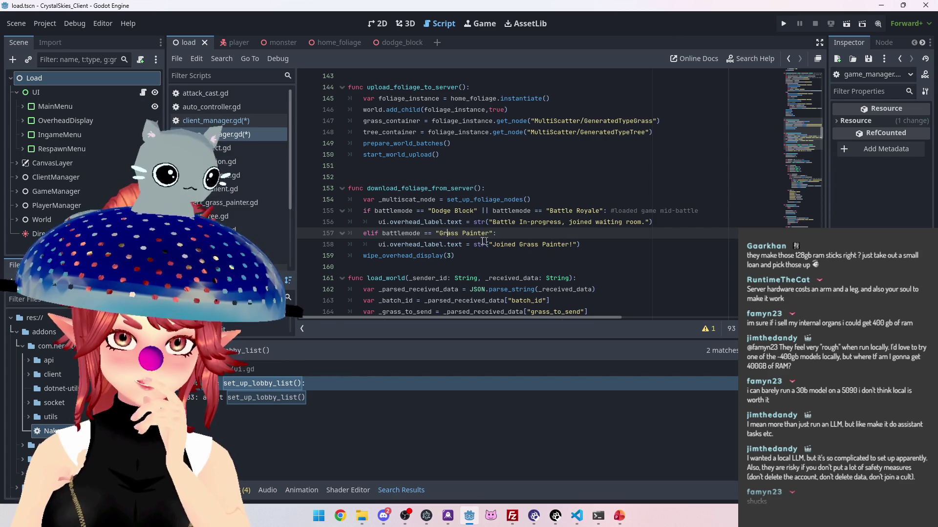
left_click_drag(580, 245, 367, 211)
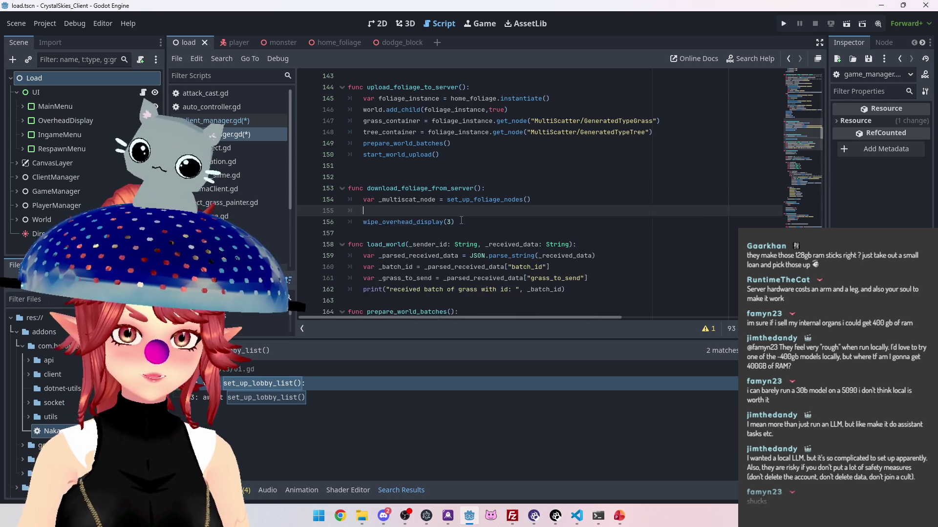
key("BackSpace")
Cut the restored battlemode block again, leaving foliage setup and wipe_overhead_display(3).
scroll(461, 220, "up", 3)
scroll(461, 221, "up", 4)
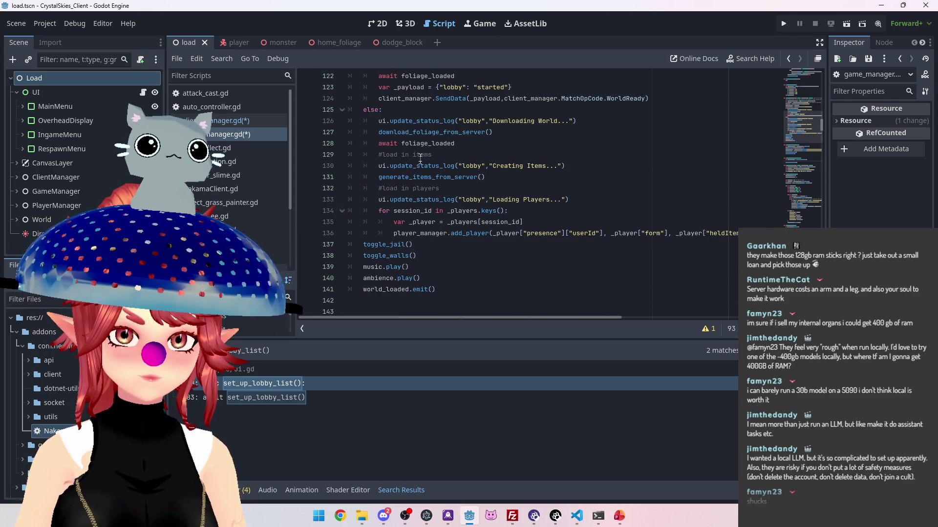
scroll(390, 136, "up", 1)
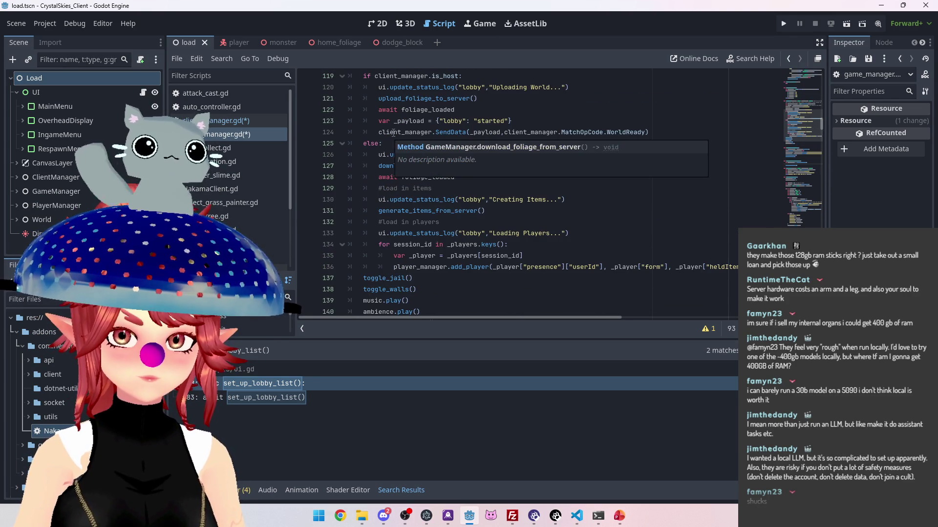
scroll(395, 154, "down", 1)
scroll(413, 190, "down", 1)
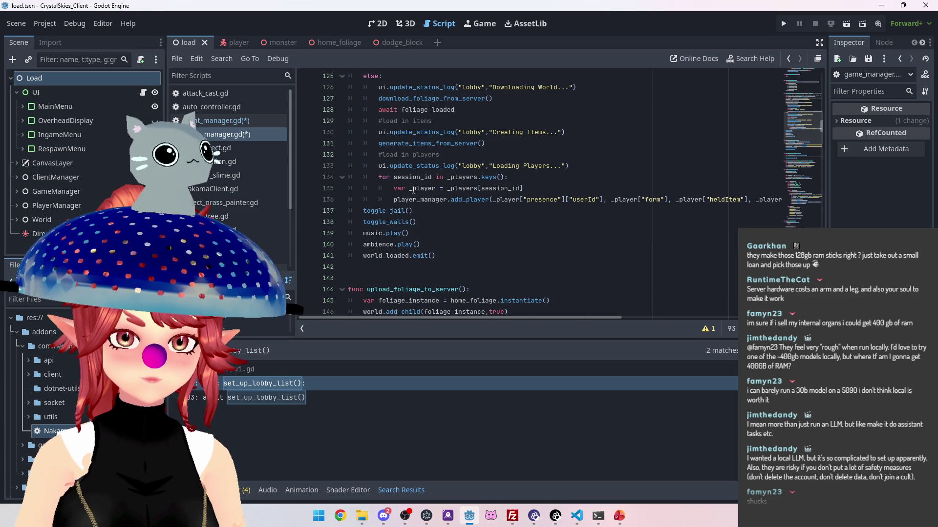
scroll(413, 190, "down", 5)
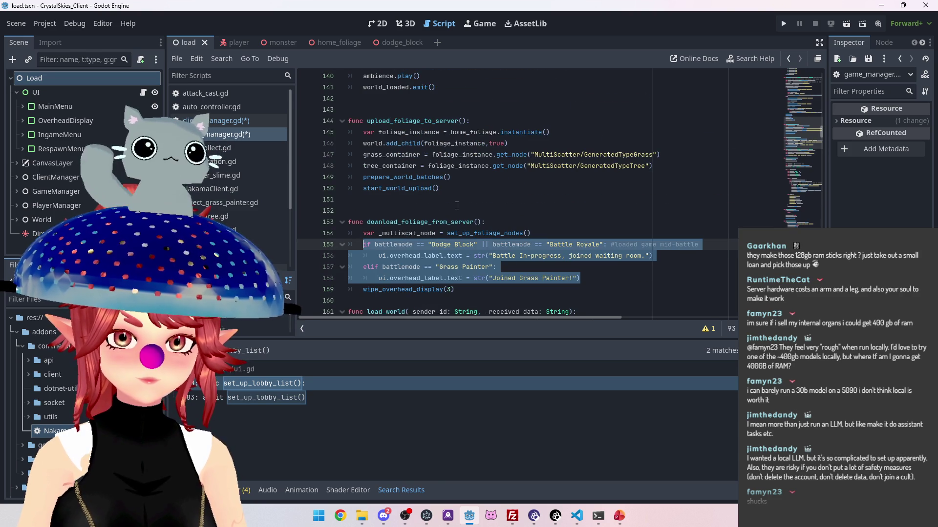
left_click(594, 276)
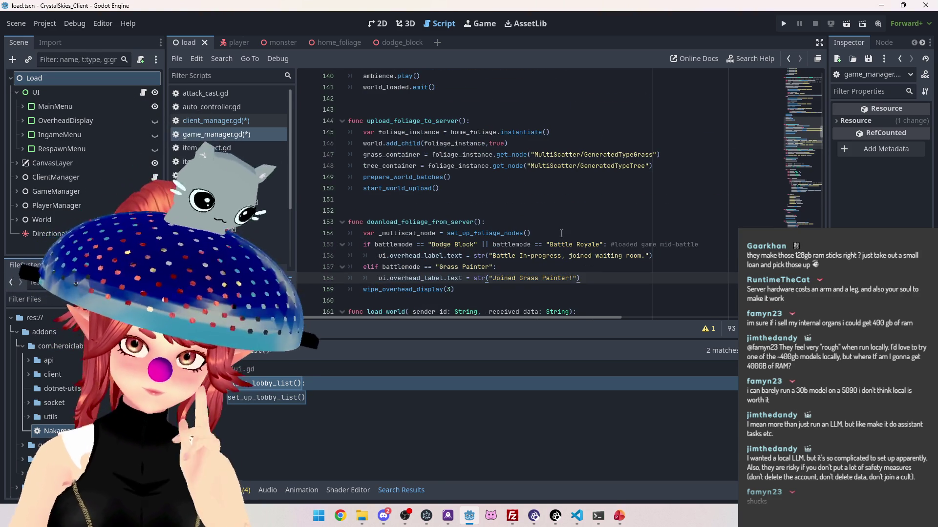
mouse_move(585, 279)
left_mouse_down()
mouse_move(576, 245)
mouse_move(356, 246)
left_mouse_up()
key("ctrl+c")
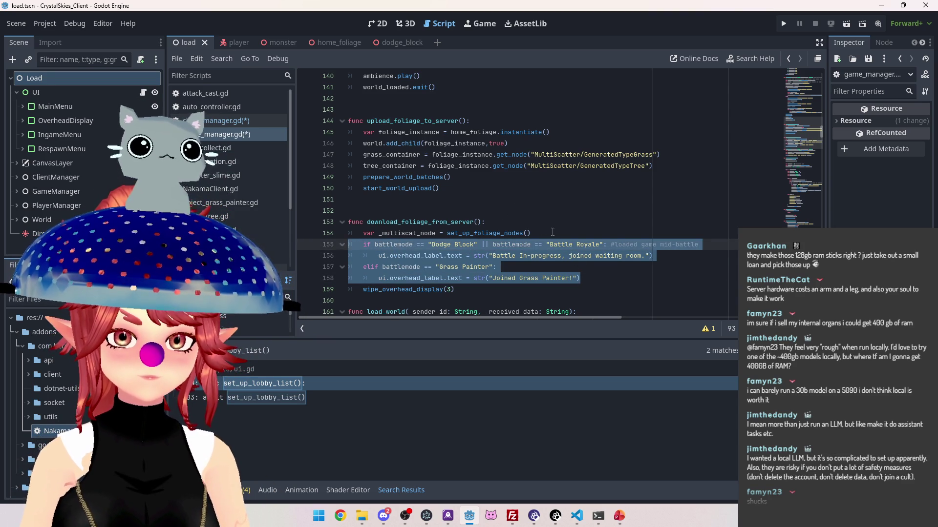
key("BackSpace")
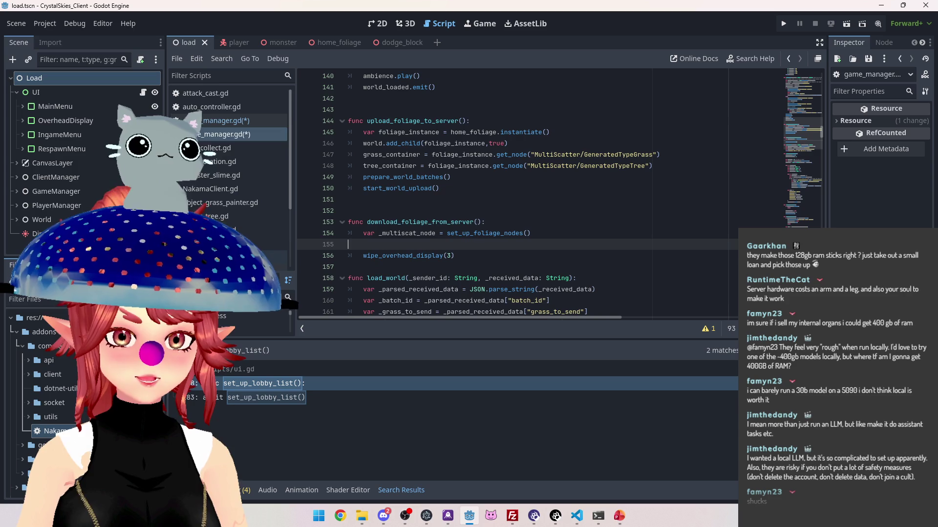
In ui.gd's _on_join_pressed, paste the battlemode if/elif block after leave_main_menu() and fix its indent.
scroll(462, 179, "down", 8)
left_click(462, 179)
scroll(426, 180, "up", 7)
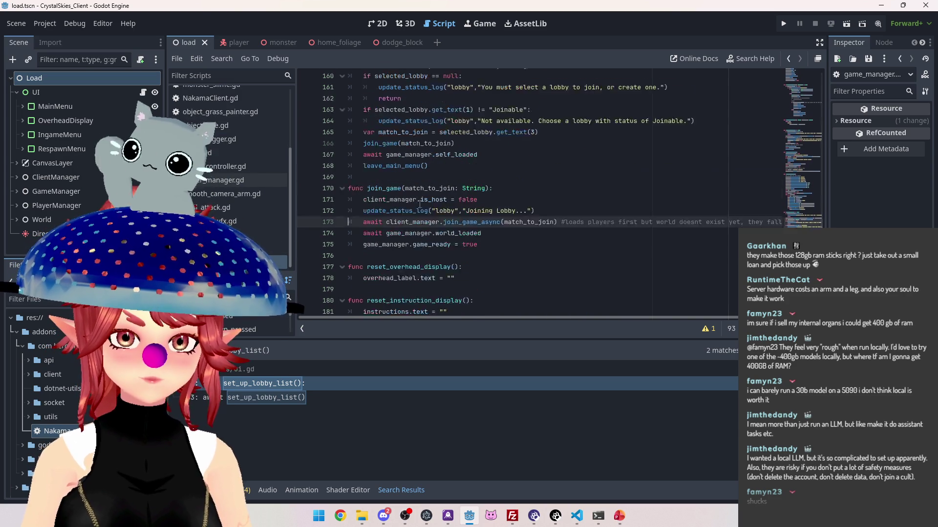
scroll(408, 186, "down", 3)
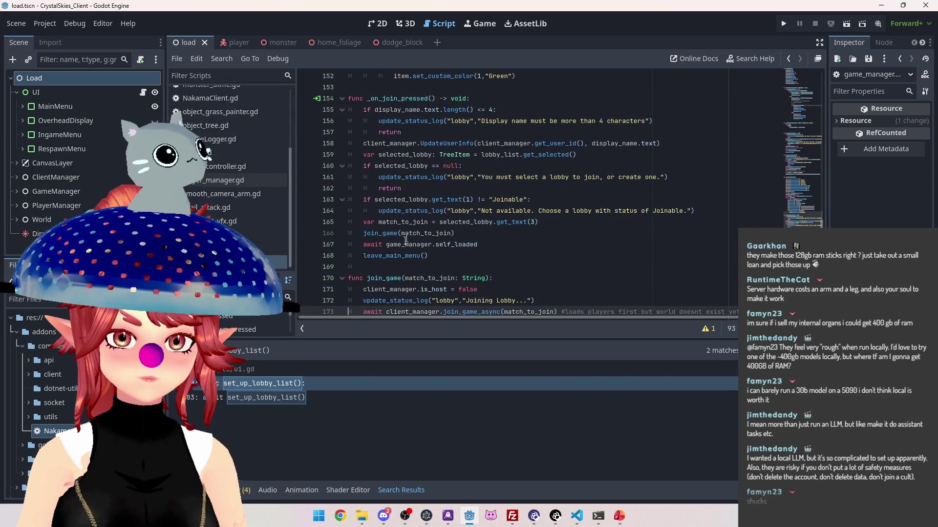
left_click(438, 257)
key("Return")
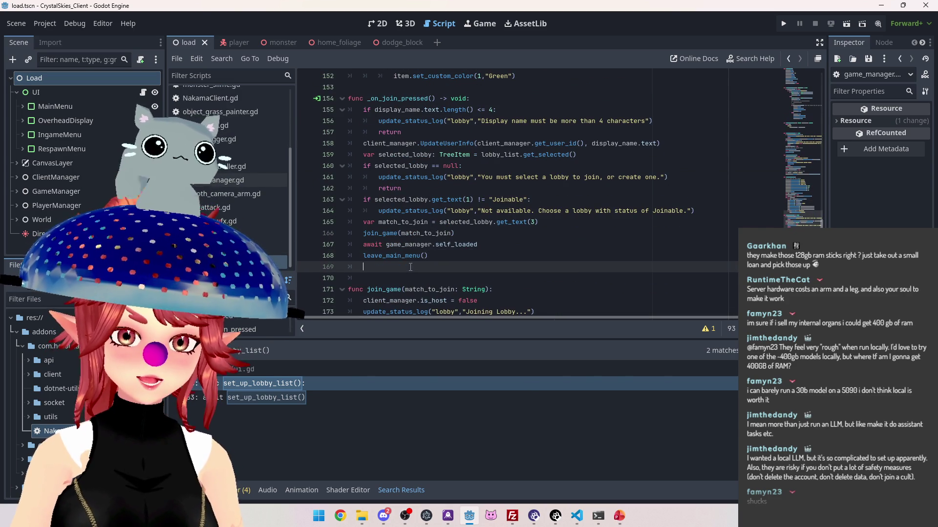
key("ctrl+v")
scroll(411, 244, "down", 2)
left_click(377, 200)
key("BackSpace")
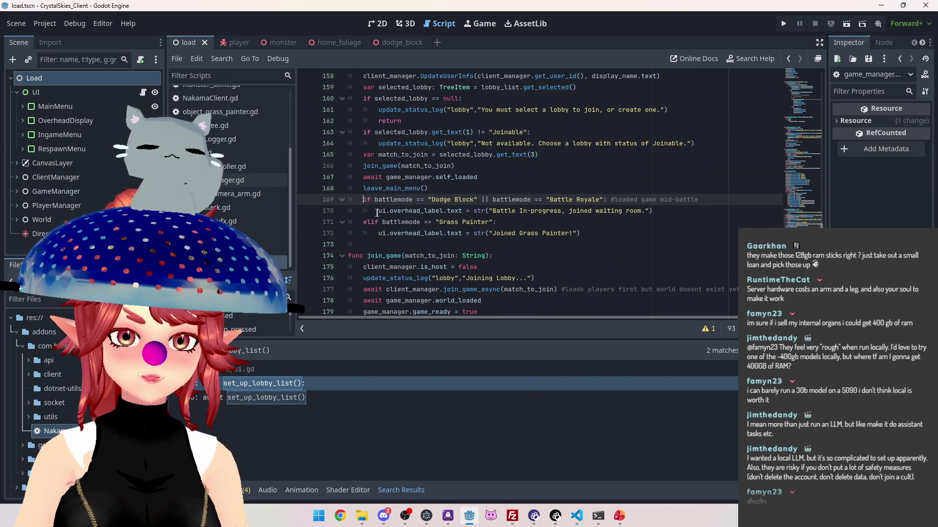
Prefix every battlemode reference in the pasted block with game_manager.
left_click(379, 211)
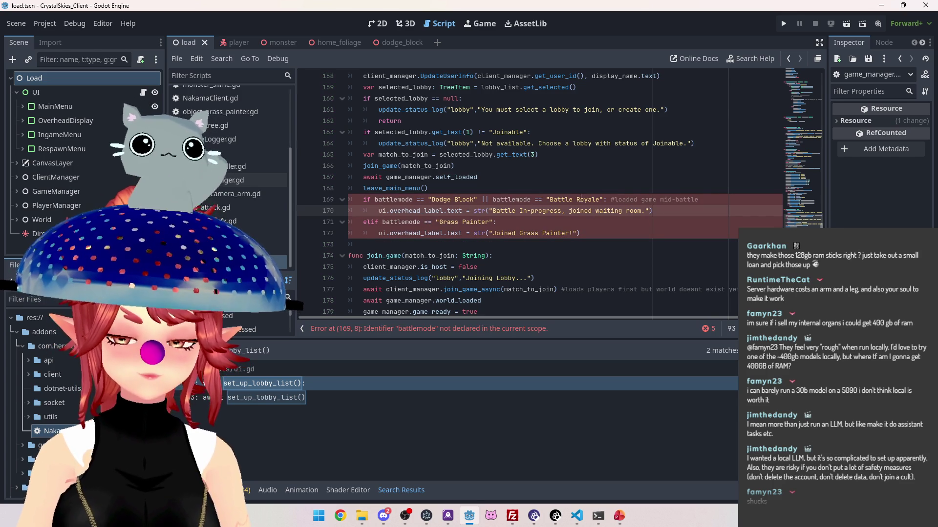
left_click(375, 199)
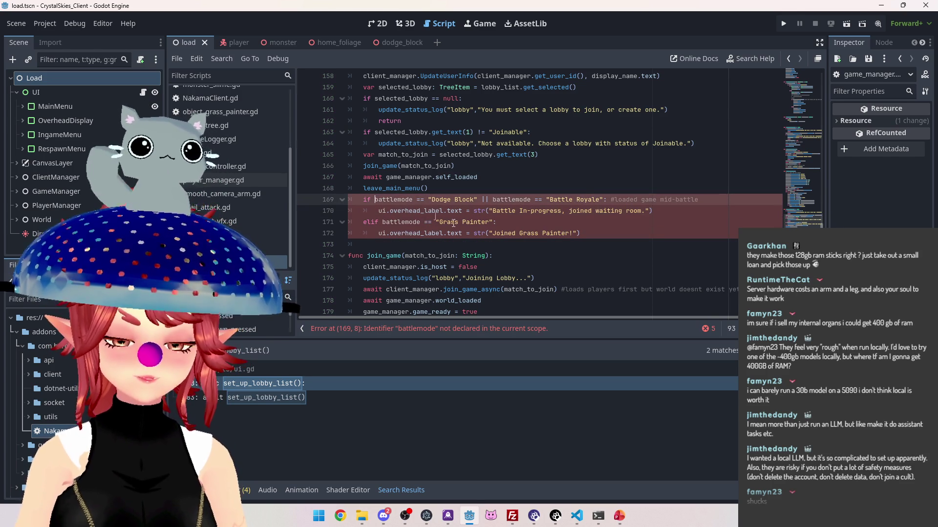
type("client_manager.")
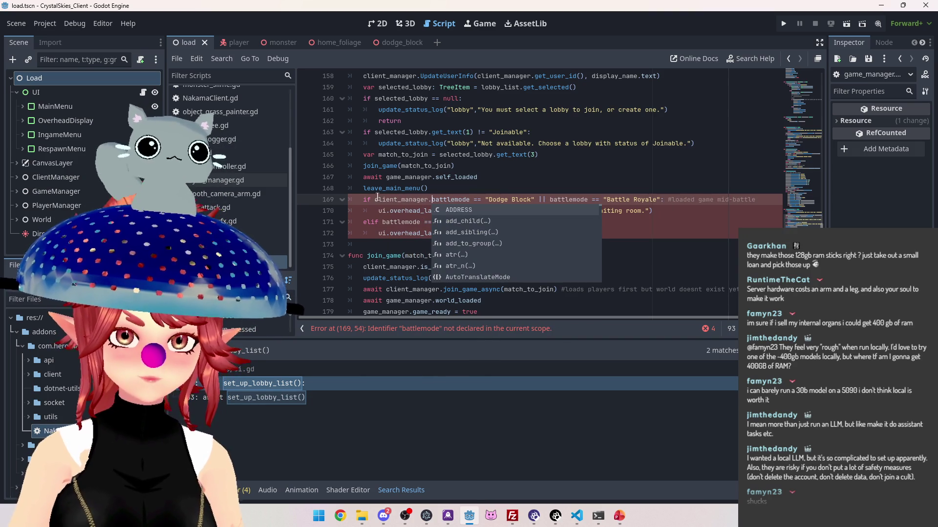
left_click_drag(375, 200, 399, 200)
type("game")
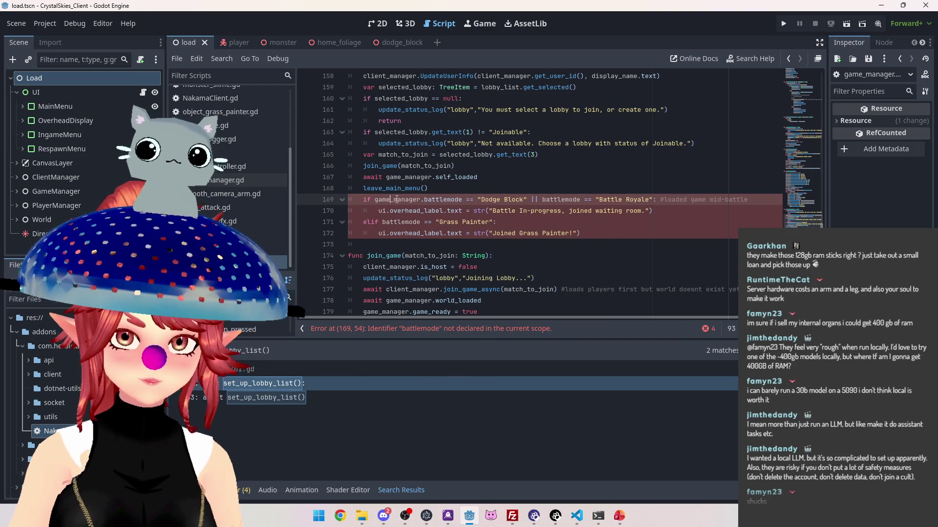
left_click(392, 173)
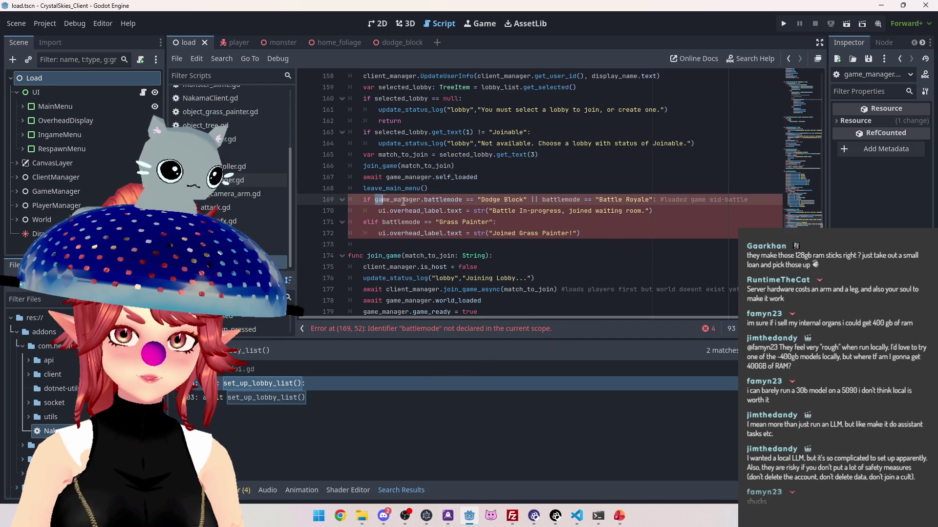
left_click_drag(375, 200, 424, 200)
key("ctrl+c")
left_click(542, 200)
key("ctrl+v")
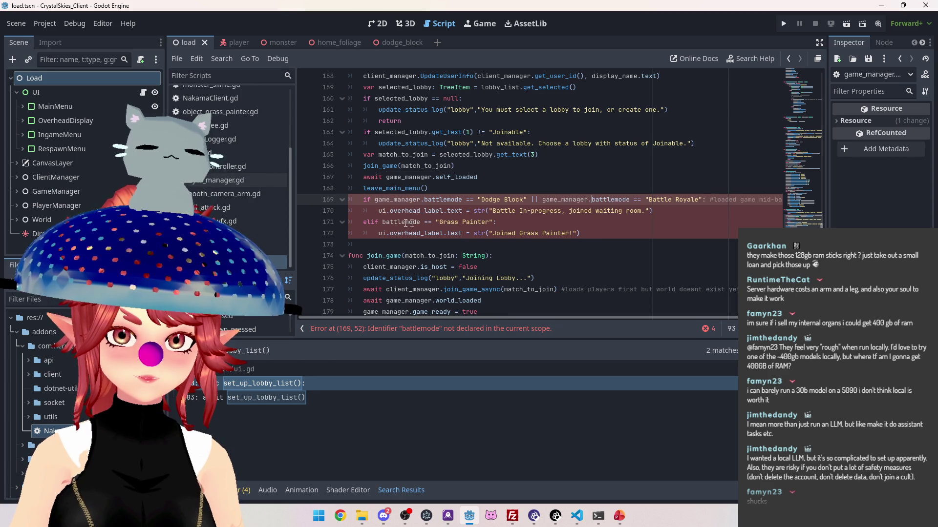
left_click(383, 223)
key("ctrl+v")
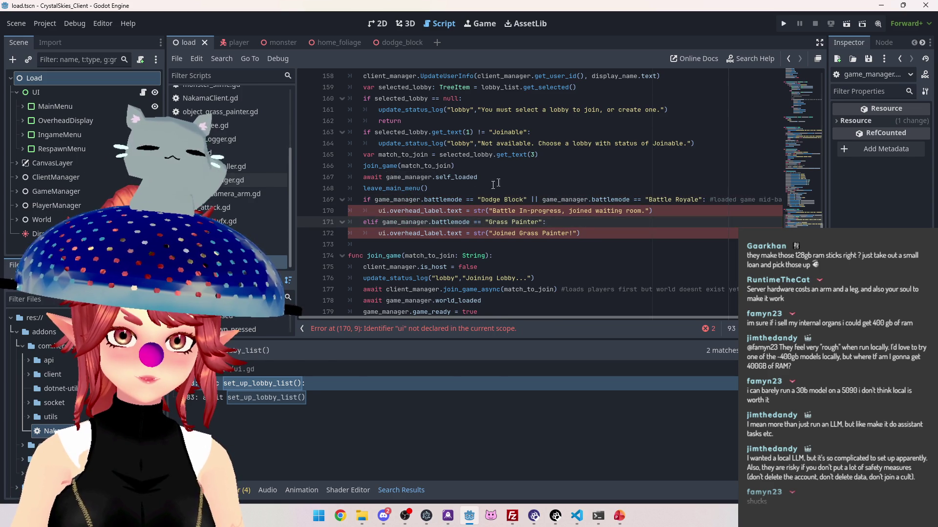
Delete the ui. prefixes from both overhead_label lines.
left_click(391, 211)
key("BackSpace")
key("BackSpace")
key("BackSpace")
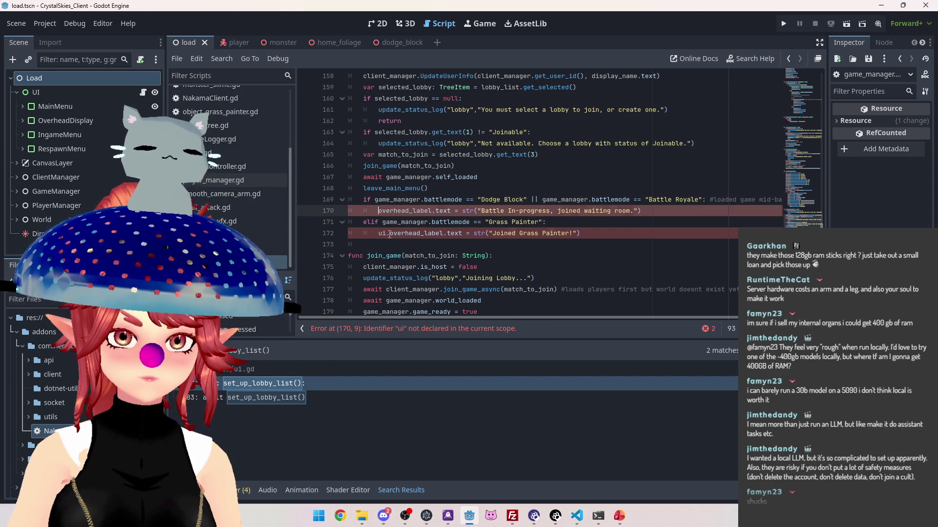
left_click(390, 234)
key("BackSpace")
key("BackSpace")
key("BackSpace")
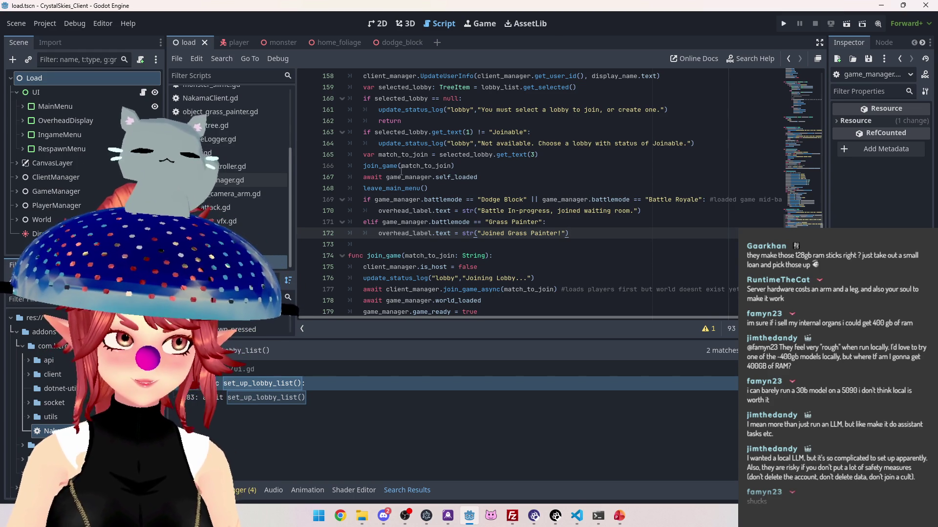
left_click(574, 221)
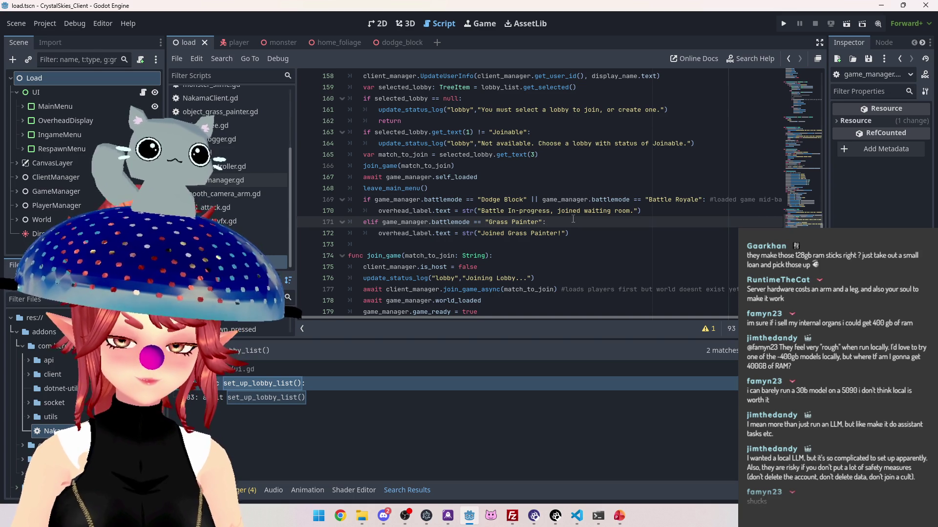
left_click(522, 189)
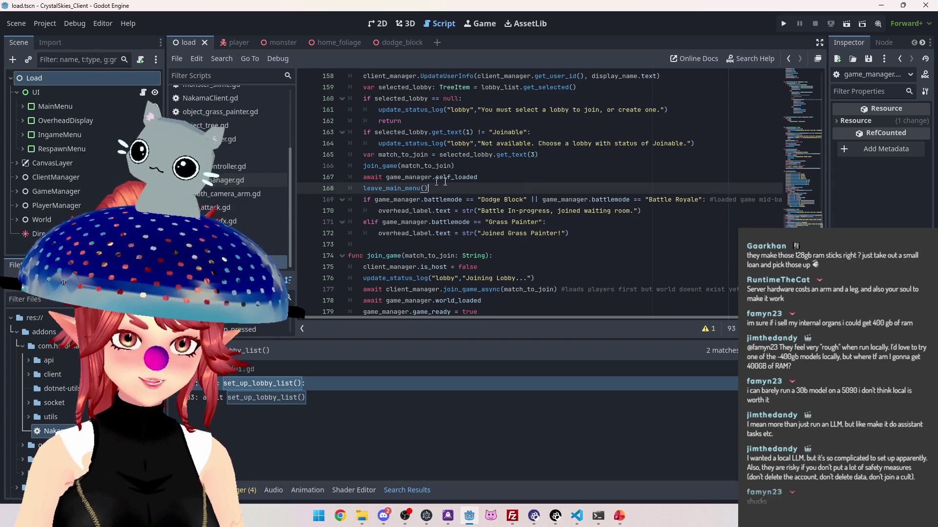
scroll(233, 173, "up", 2)
In game_manager.gd, remove the leftover blank line and delete the WorldStateAck SendData call.
left_click(209, 90)
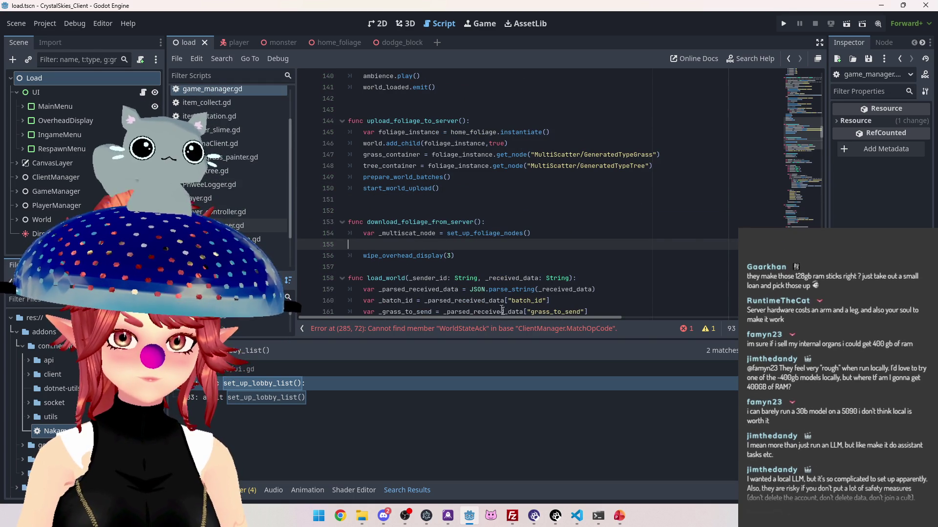
key("BackSpace")
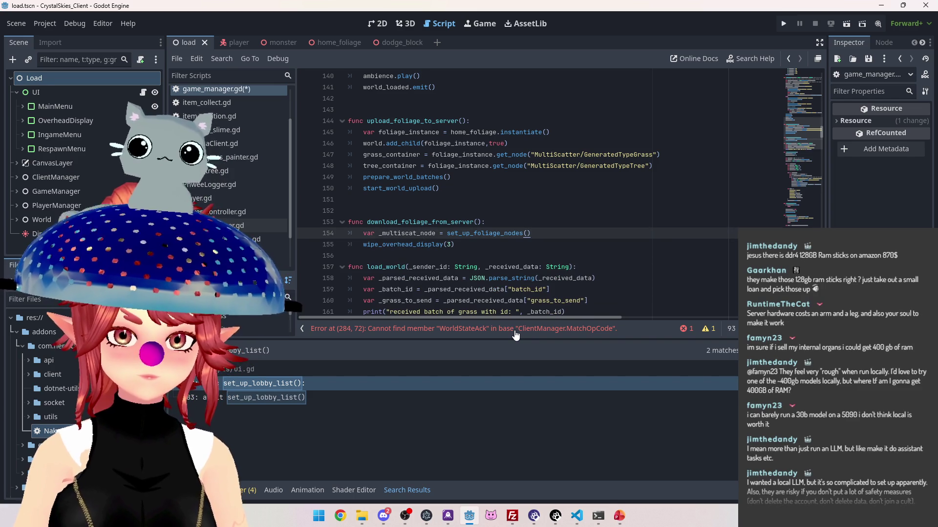
left_click(514, 328)
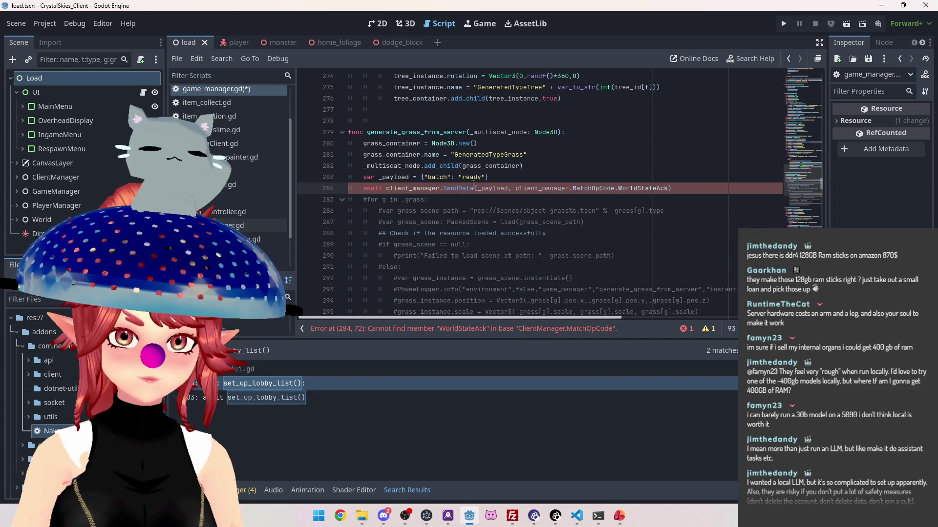
scroll(645, 163, "down", 1)
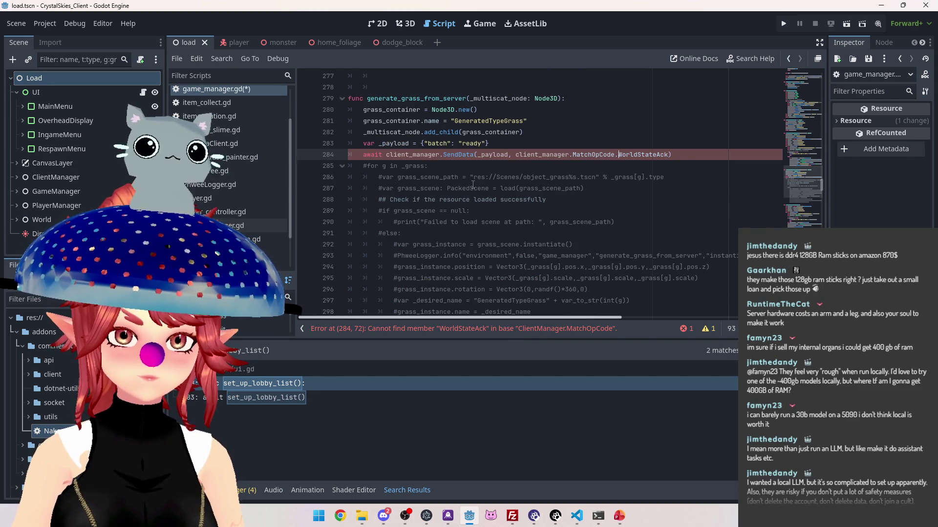
left_click(686, 154)
key("Return")
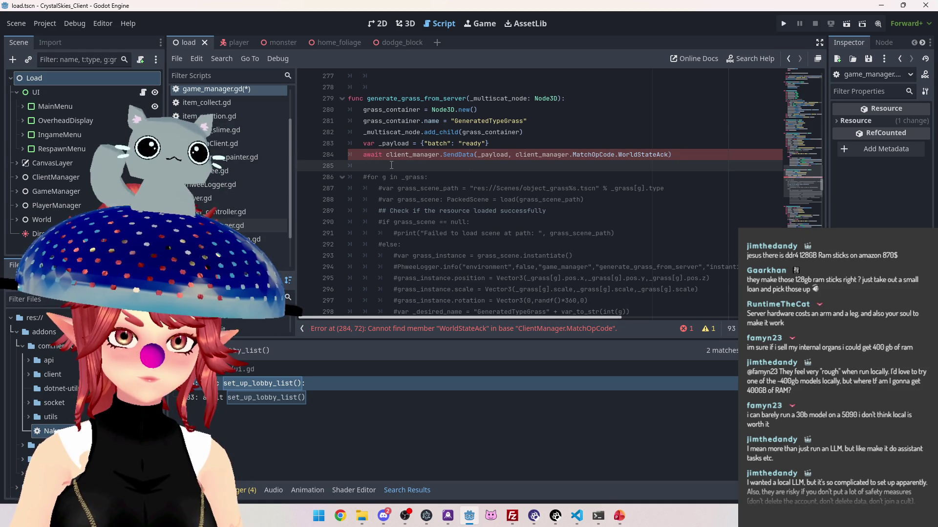
left_click_drag(689, 155, 332, 156)
key("BackSpace")
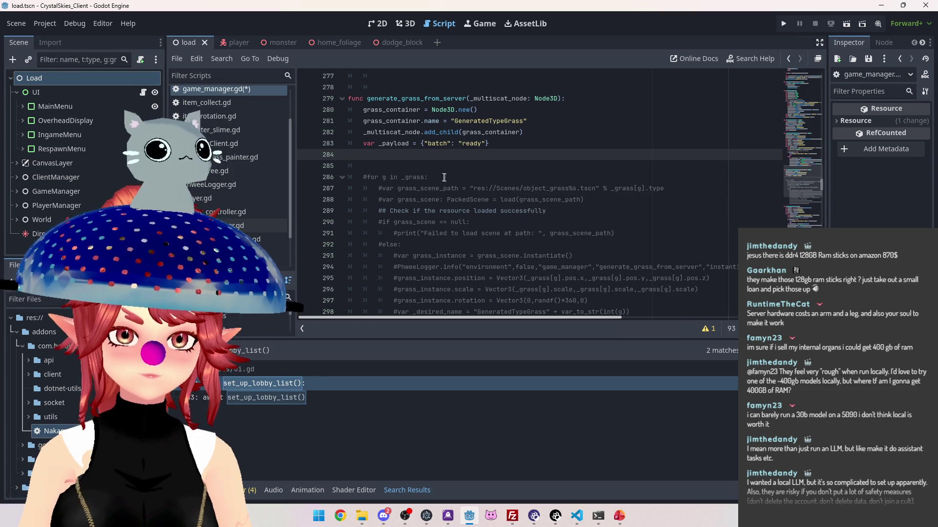
key("BackSpace")
Save game_manager.gd and switch over to the server lobby handler code.
scroll(424, 169, "down", 6)
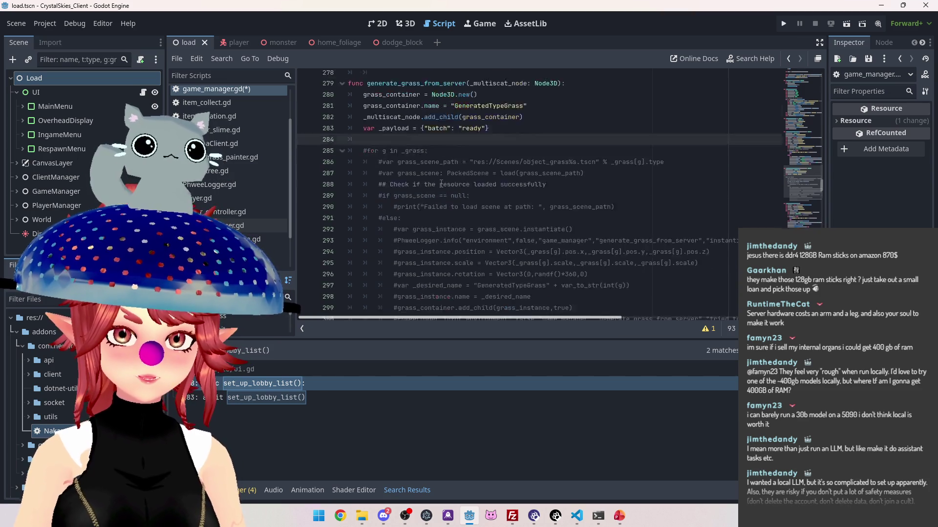
scroll(438, 186, "up", 6)
left_click(537, 140)
key("ctrl+s")
key("ctrl+s")
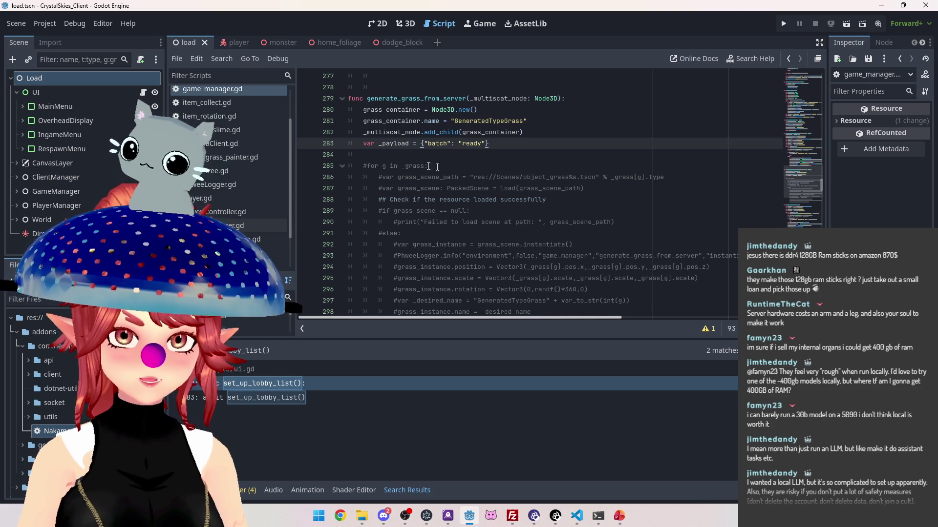
key("ctrl+s")
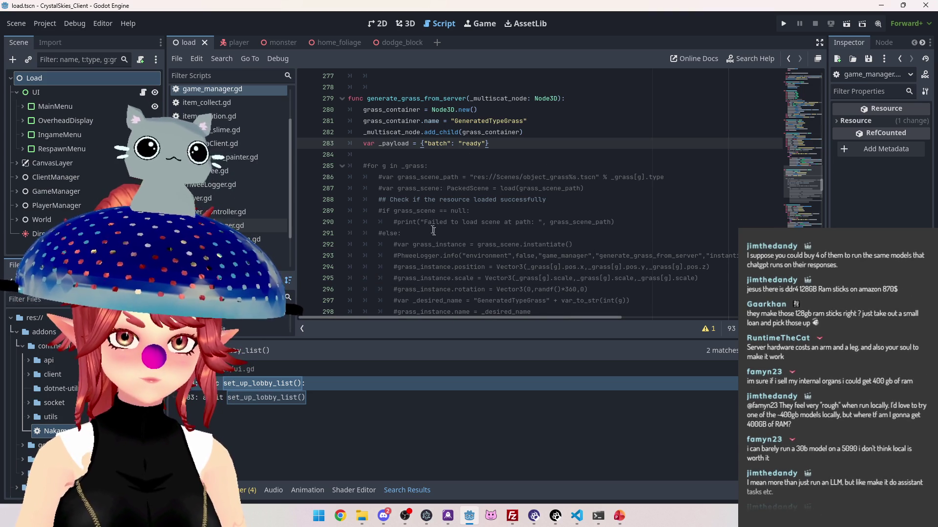
scroll(434, 231, "down", 3)
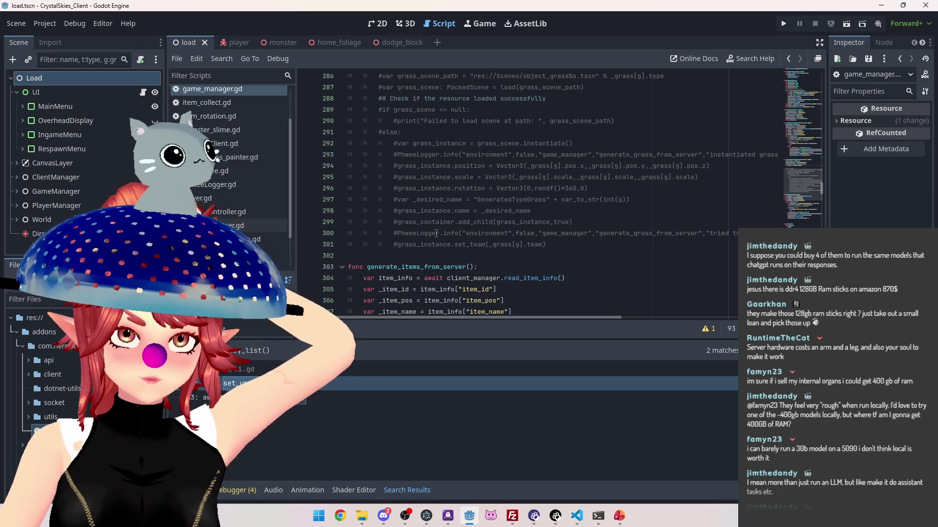
scroll(472, 226, "up", 3)
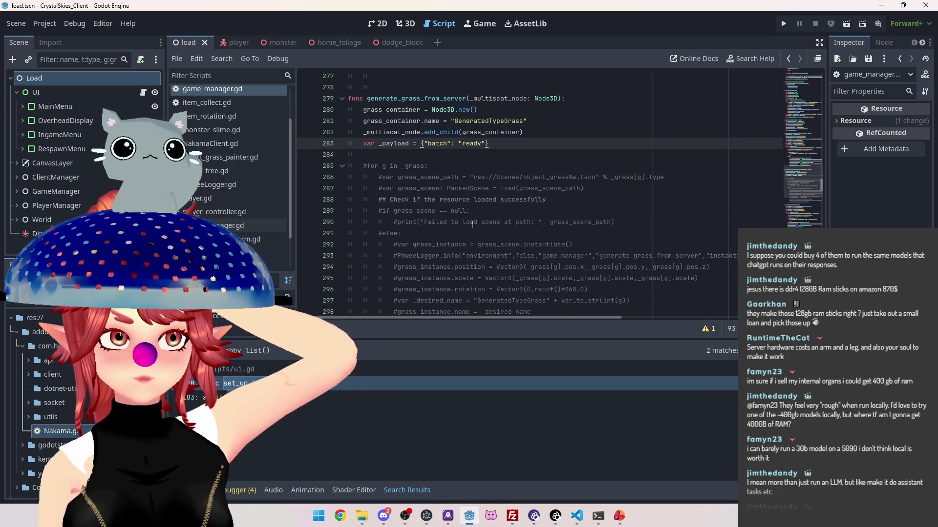
left_click(533, 137)
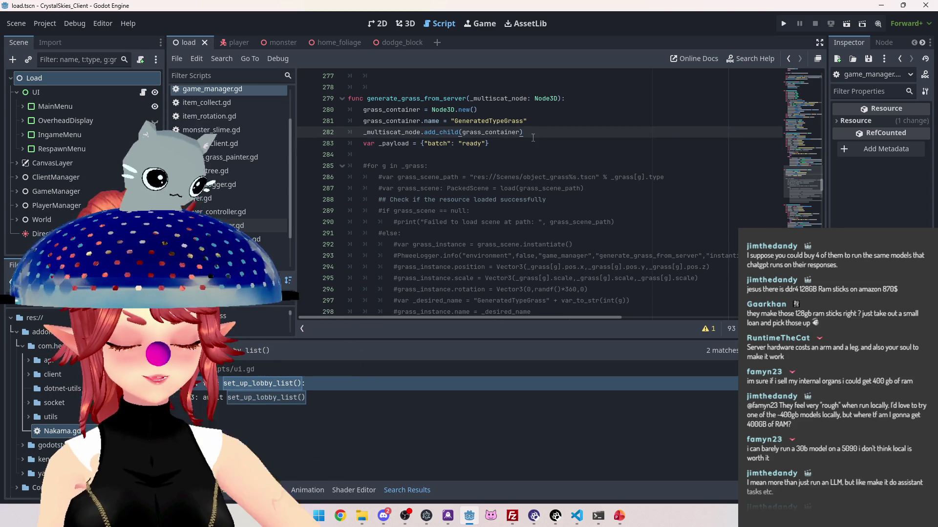
key("ctrl+s")
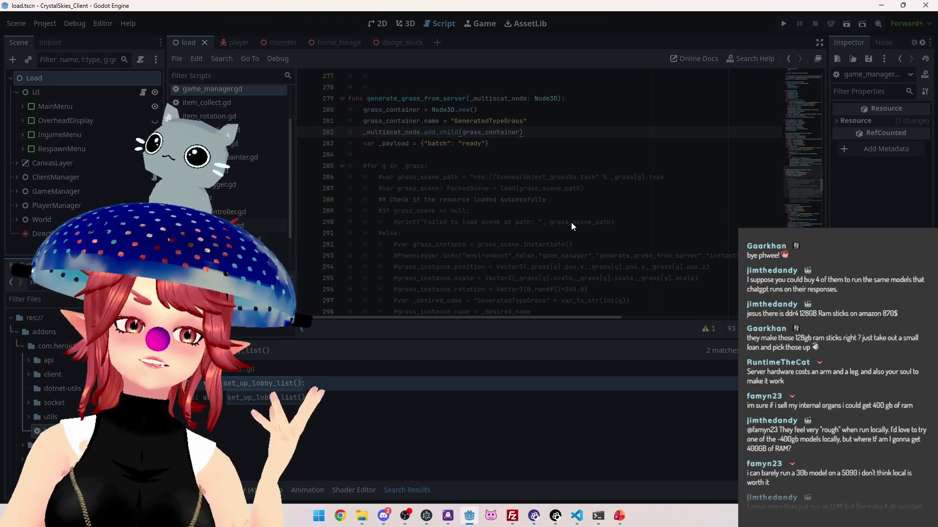
key("alt+Tab")
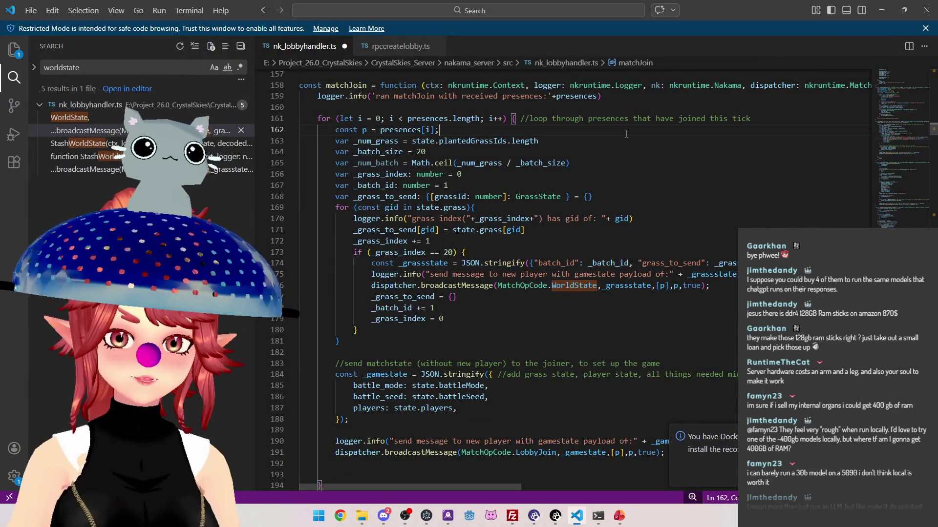
Close the server log terminal, the file-transfer program and the remaining command prompt.
key("alt+Tab")
left_click(927, 8)
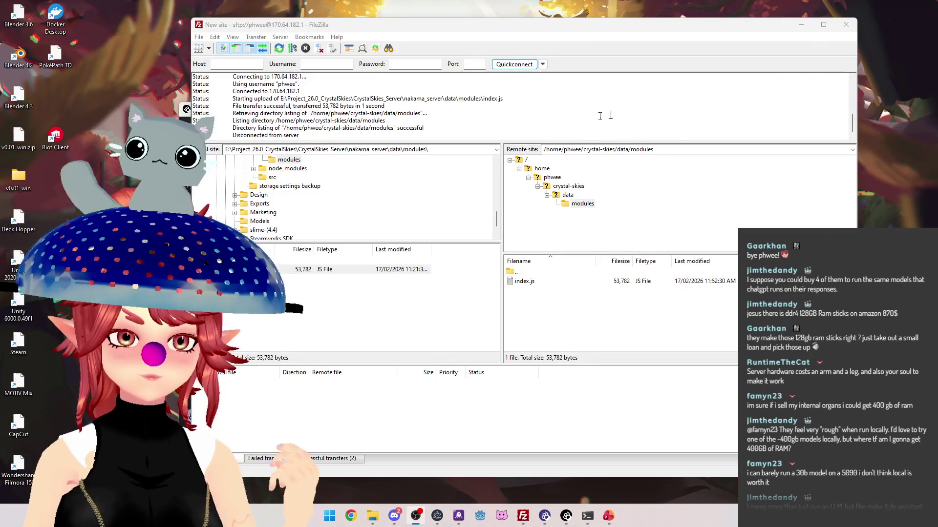
left_click(846, 24)
left_click(747, 60)
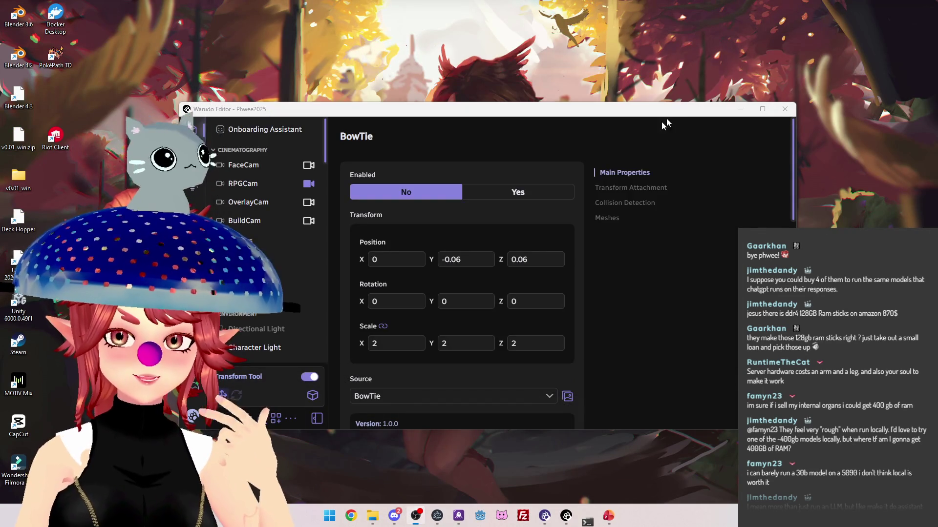
Search Start for 'github desktop' and launch GitHub Desktop.
left_click(340, 516)
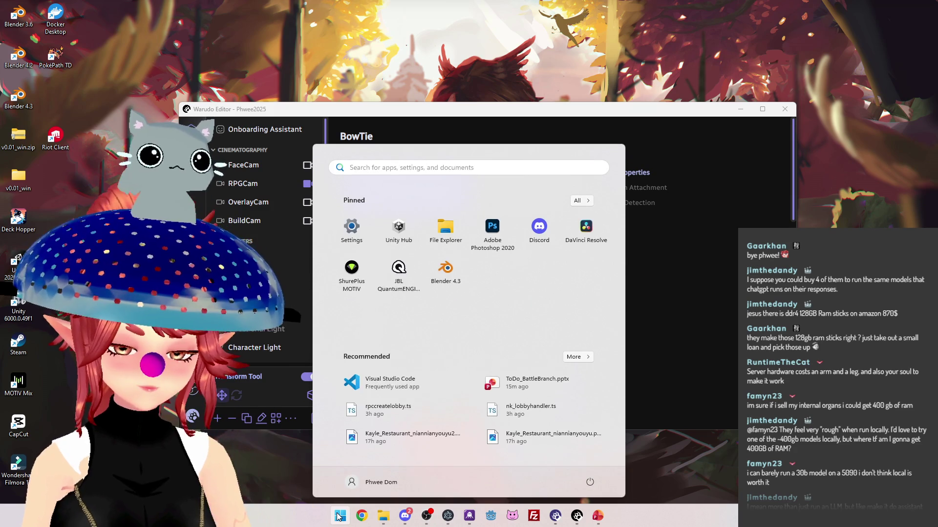
type("github desktop")
left_click(387, 239)
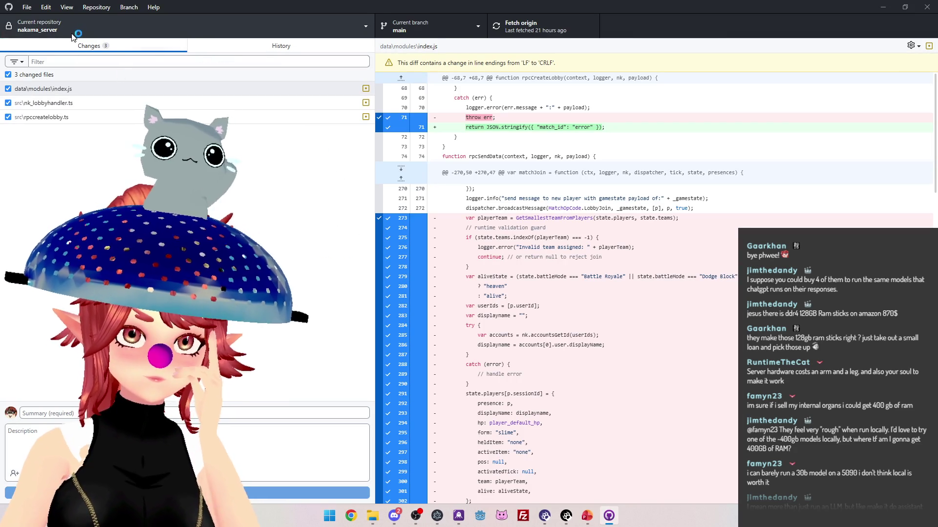
Commit the crystalskies_client repository's five changed files to main and push them.
left_click(71, 35)
left_click(68, 150)
left_click(194, 48)
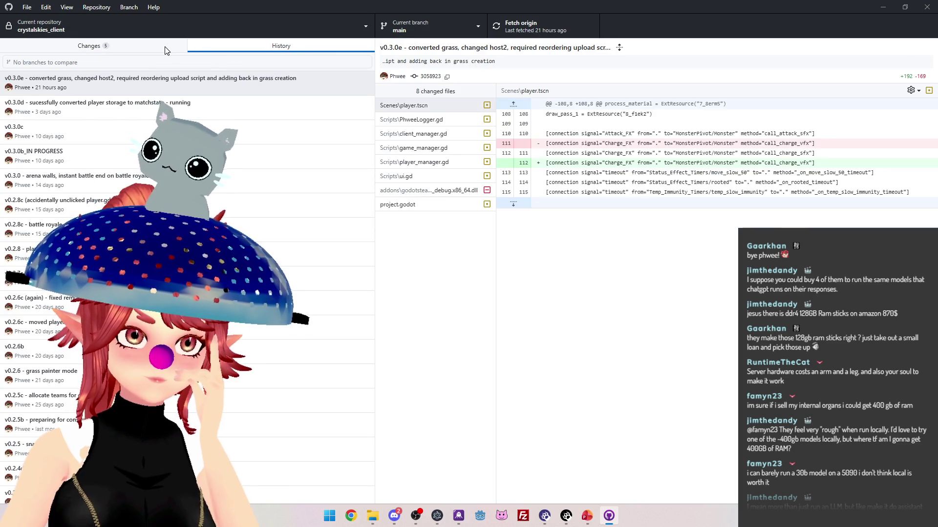
left_click(165, 47)
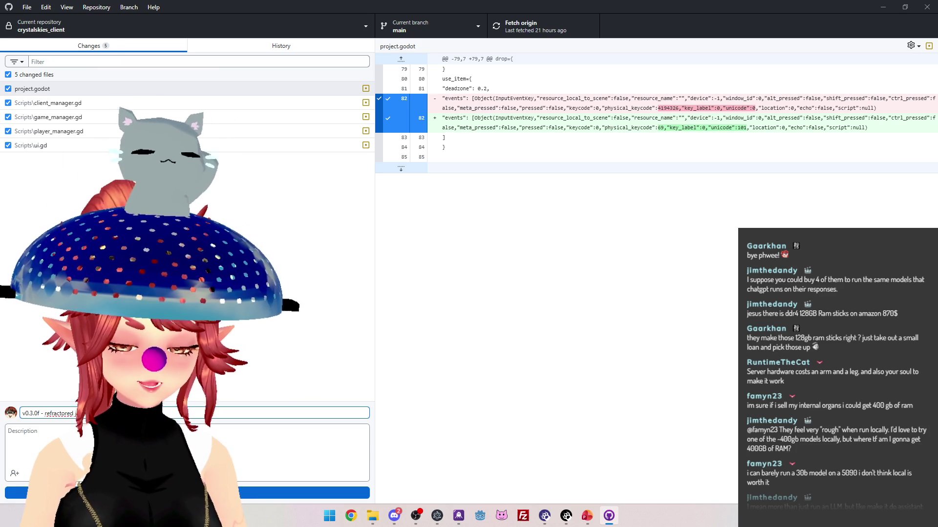
type("joyco")
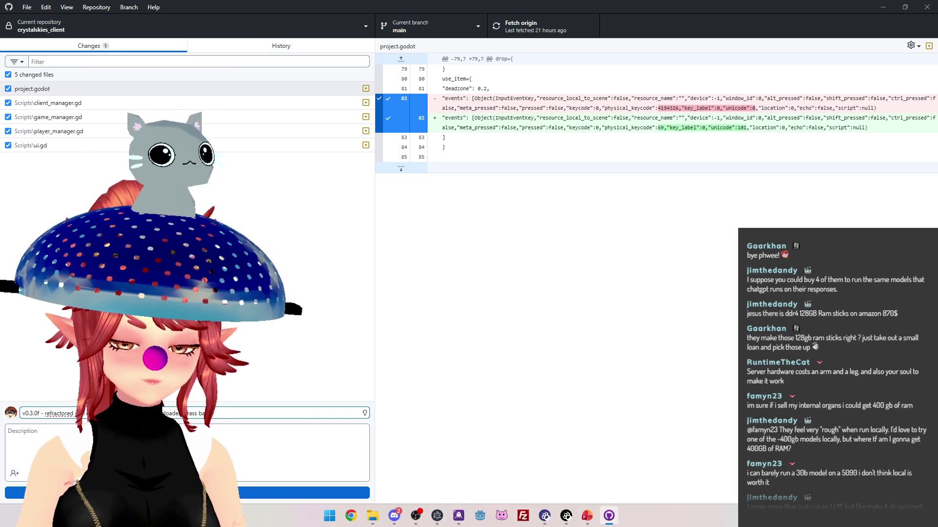
key("ctrl+a")
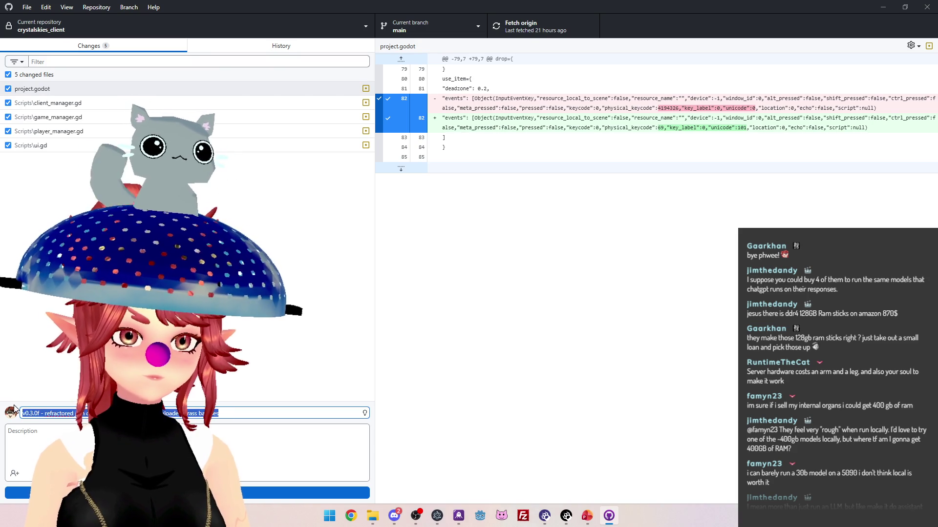
left_click(239, 489)
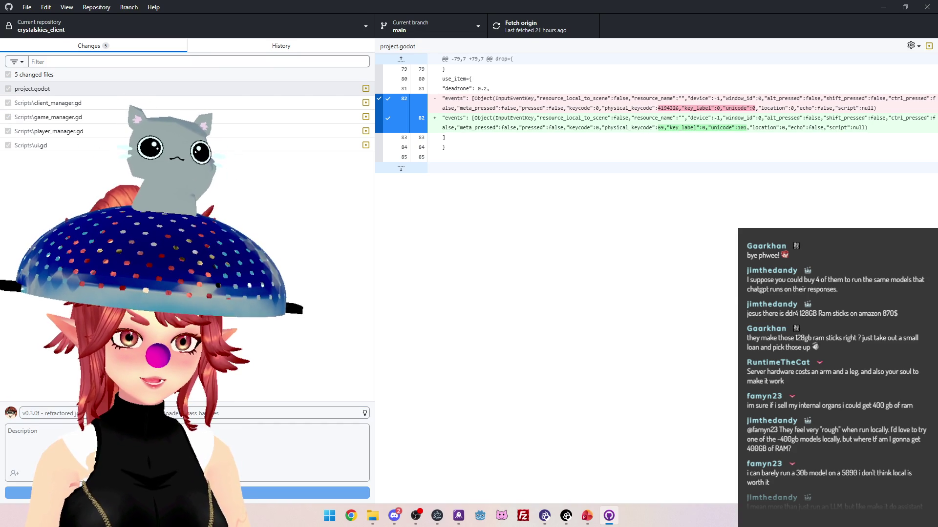
key("ctrl+p")
Commit the nakama_server changes as v0.3.0f and push to origin.
left_click(210, 27)
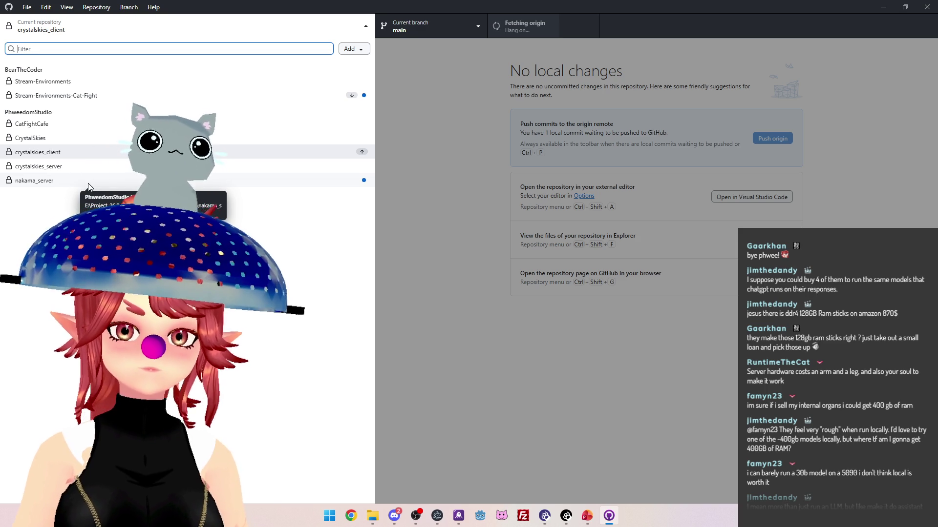
left_click(88, 180)
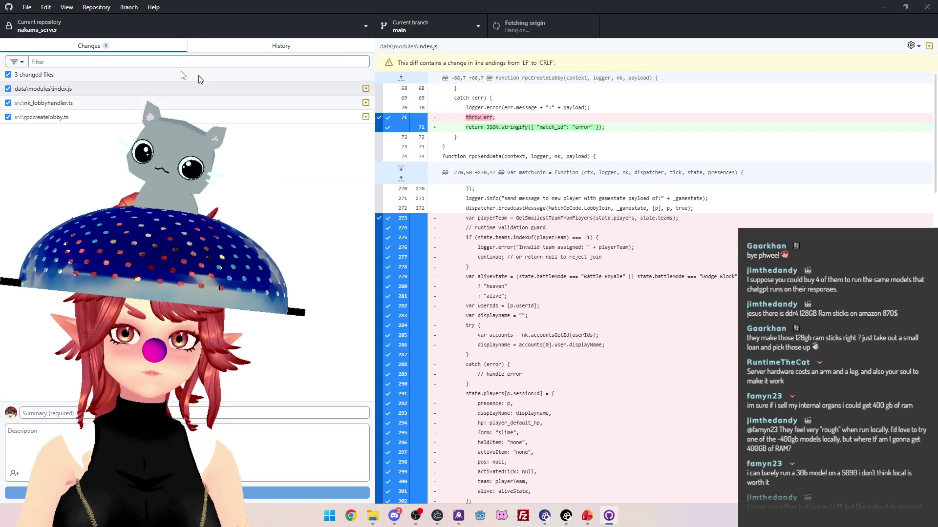
type("v0.3.0f")
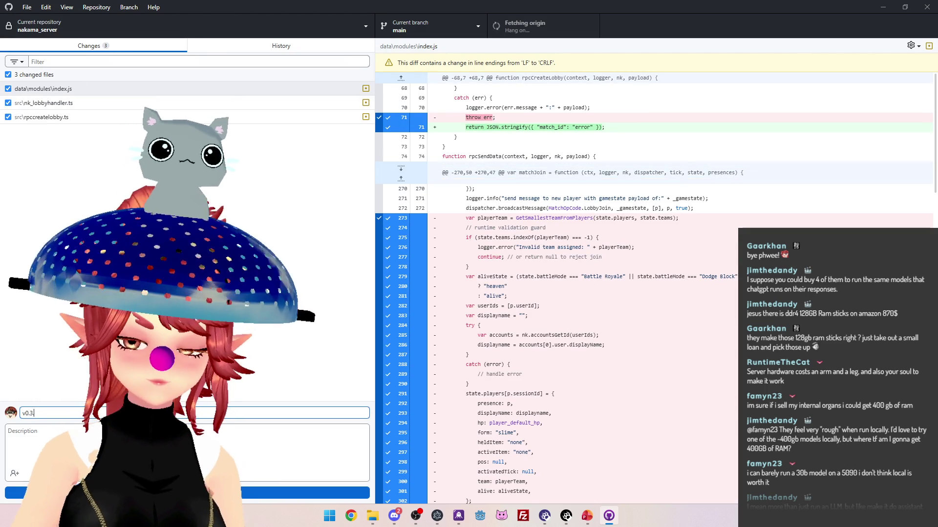
key("ctrl+Return")
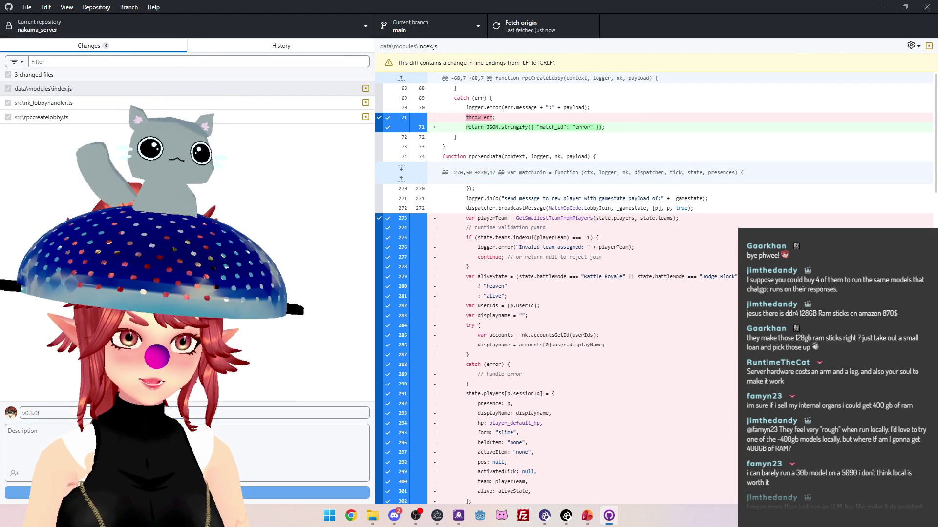
key("ctrl+p")
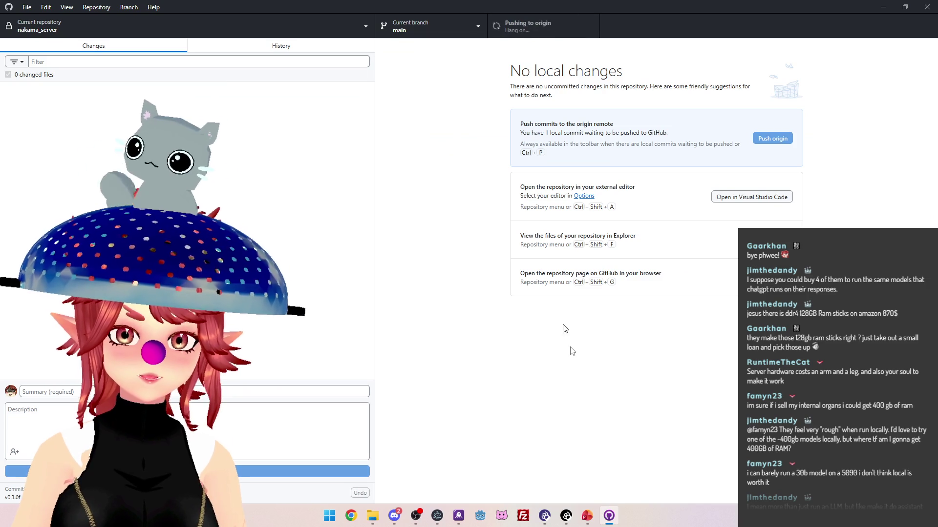
Close the ToDo_BattleBranch PowerPoint presentation from its taskbar preview.
mouse_move(586, 522)
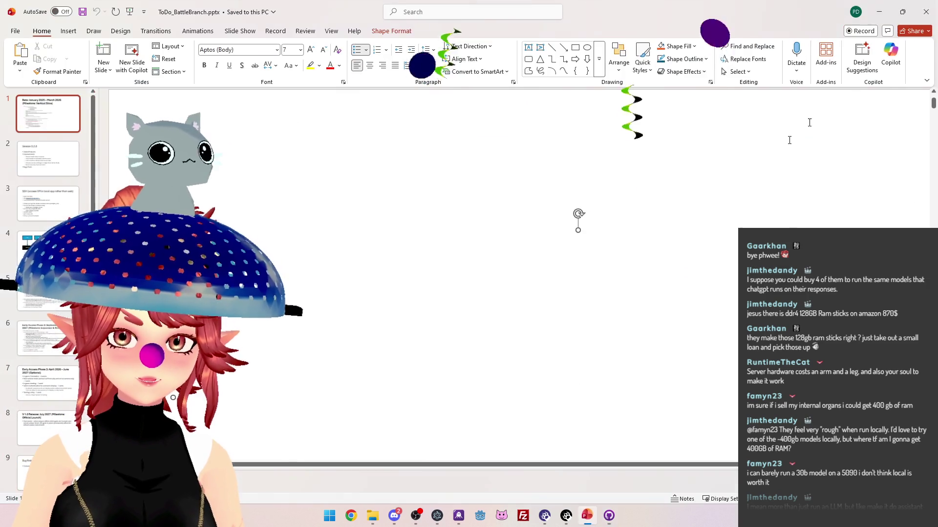
left_click(630, 441)
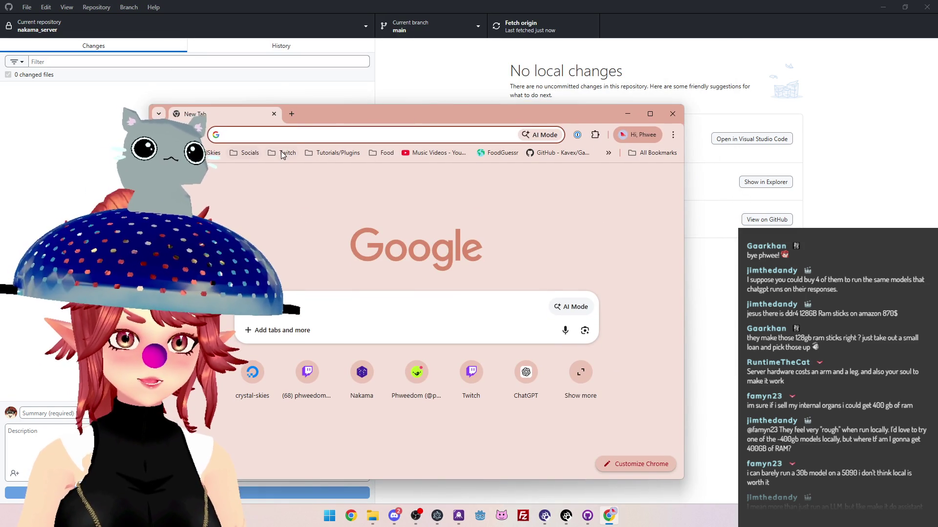
Load your Twitch channel from the bookmarks, maximize Chrome, then open a followed channel's stream.
left_click(282, 155)
left_click(314, 174)
left_click(650, 114)
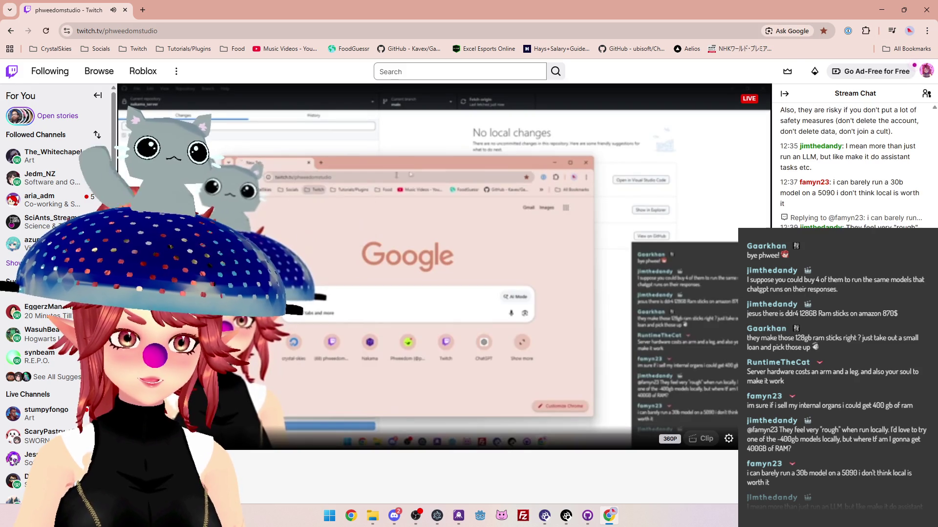
scroll(446, 313, "down", 3)
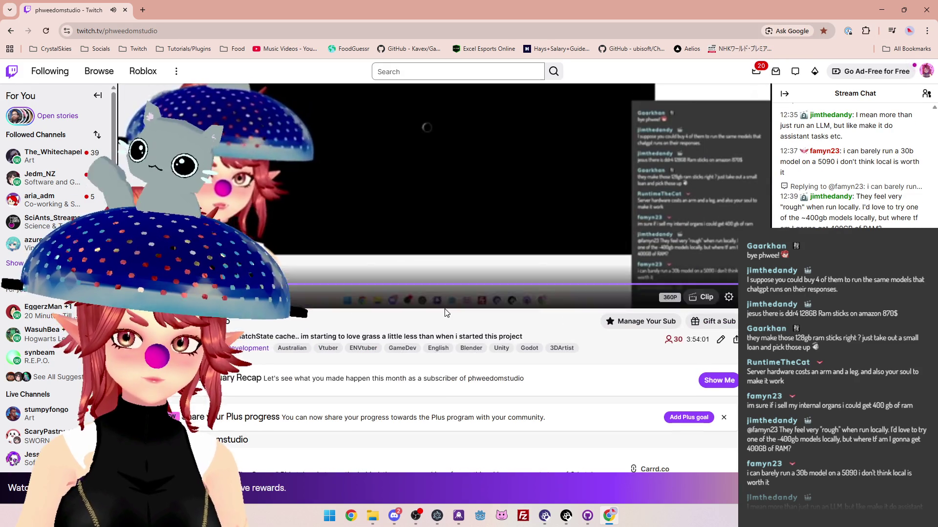
scroll(446, 312, "up", 3)
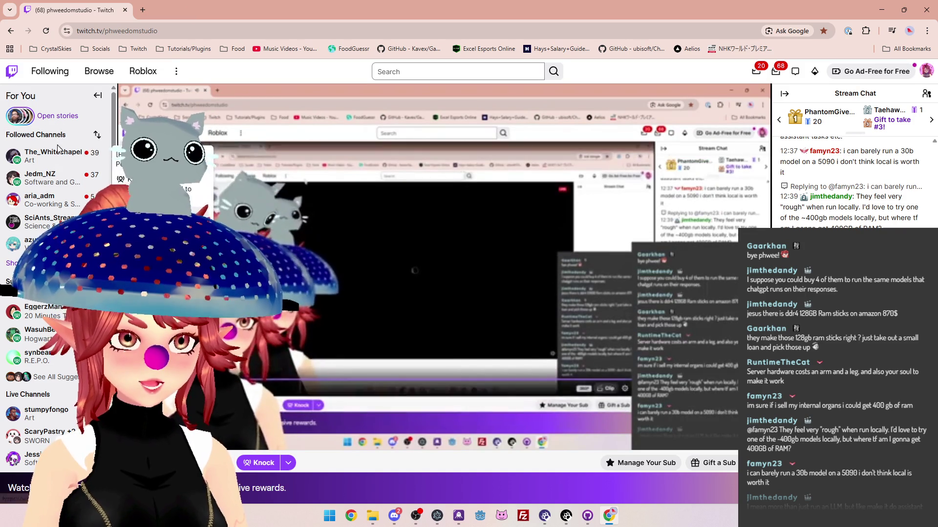
left_click(49, 200)
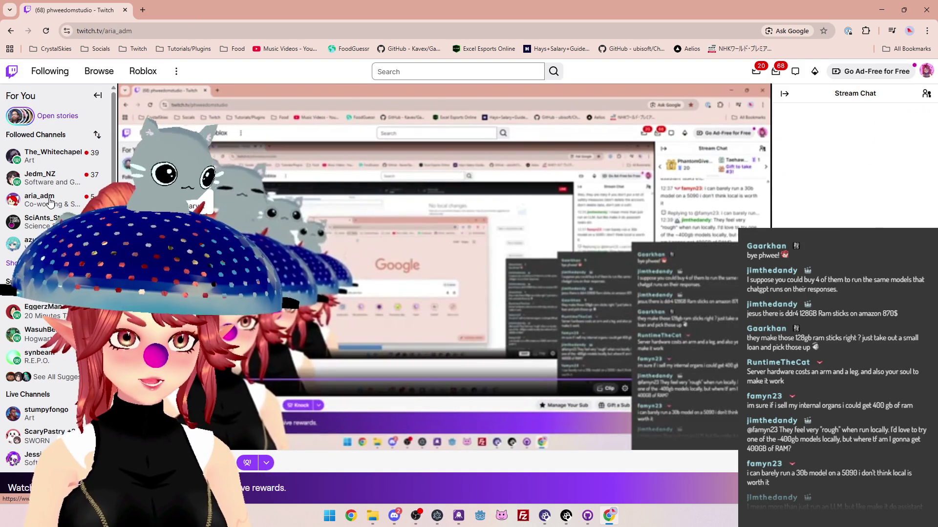